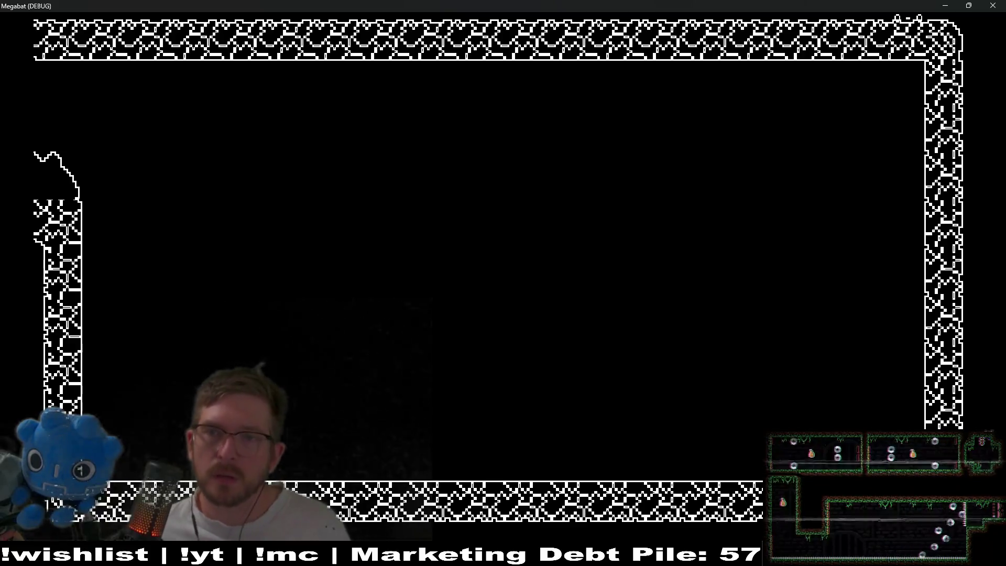
# Step: Close the Megabat game and frame the SectionDetector2 room in the Level_4_3 viewport
pyautogui.click(995, 5)
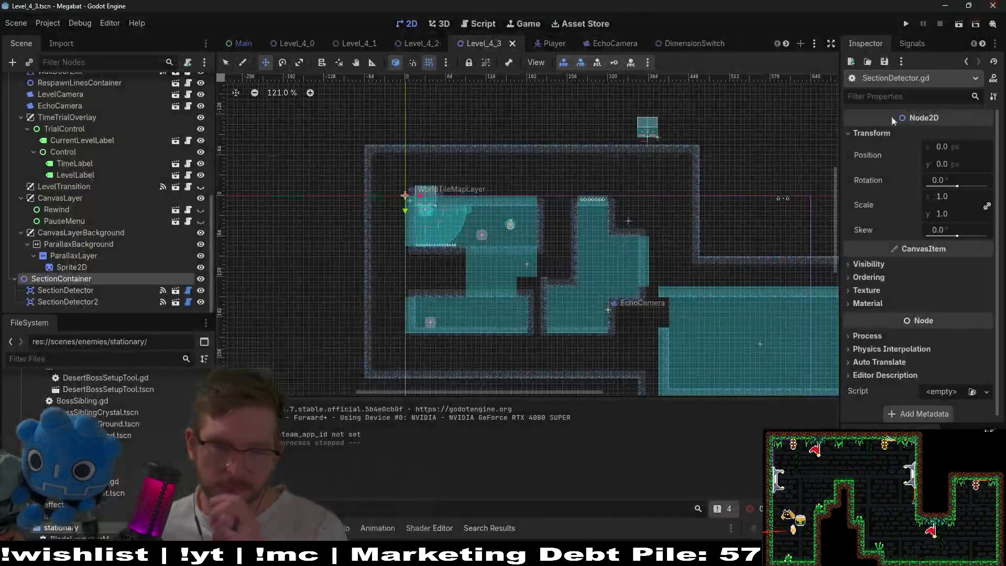
pyautogui.moveTo(701, 377)
pyautogui.mouseDown()
pyautogui.moveTo(577, 267)
pyautogui.moveTo(608, 220)
pyautogui.moveTo(558, 240)
pyautogui.mouseUp()
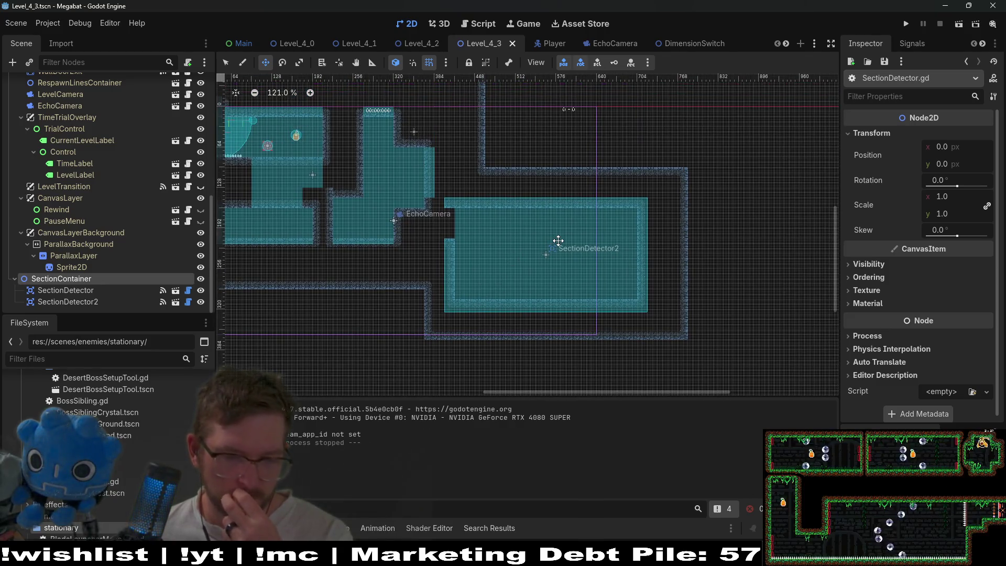
pyautogui.scroll(4, 558, 240)
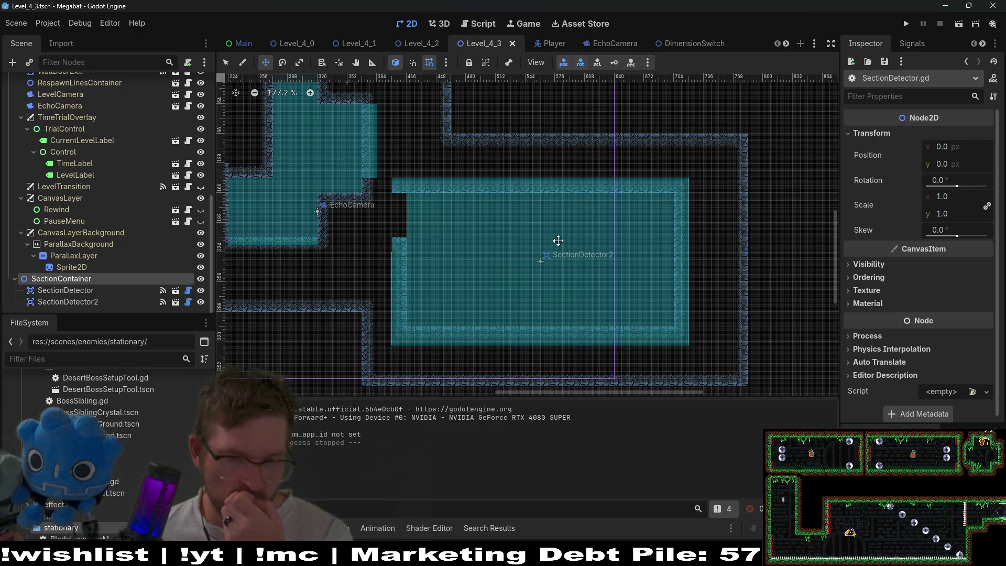
pyautogui.moveTo(376, 248); pyautogui.dragTo(621, 304)
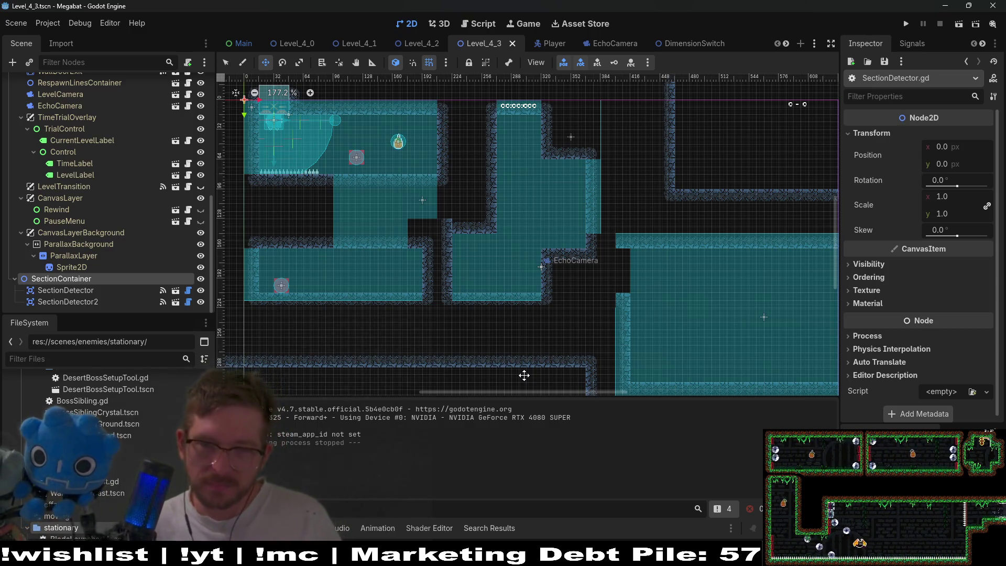
pyautogui.moveTo(785, 356); pyautogui.dragTo(623, 291)
pyautogui.scroll(3, 624, 291)
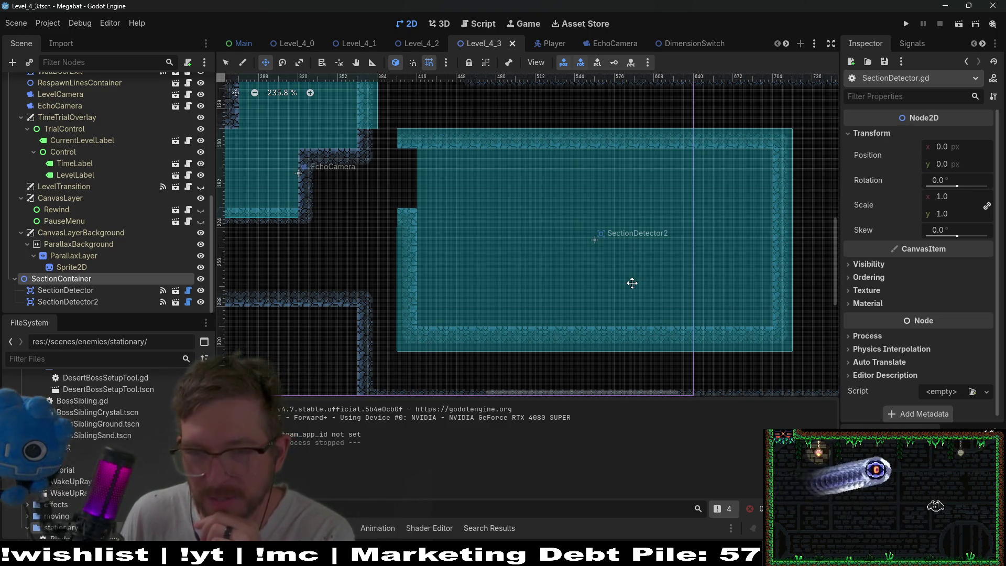
pyautogui.scroll(10, 144, 252)
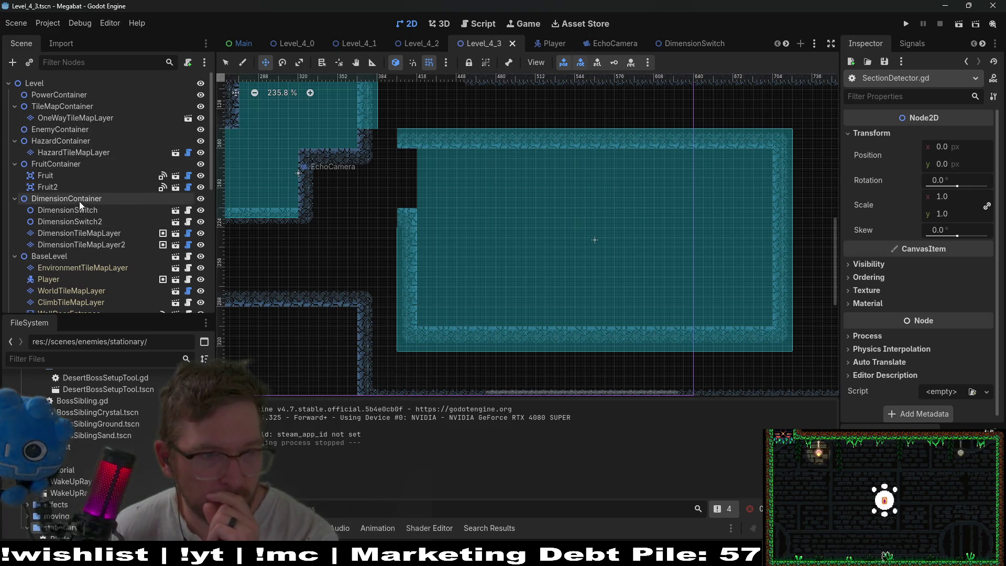
# Step: On WorldTileMapLayer, pick the wall terrain and paint two vertical wall strips across the room
pyautogui.click(80, 280)
pyautogui.click(77, 290)
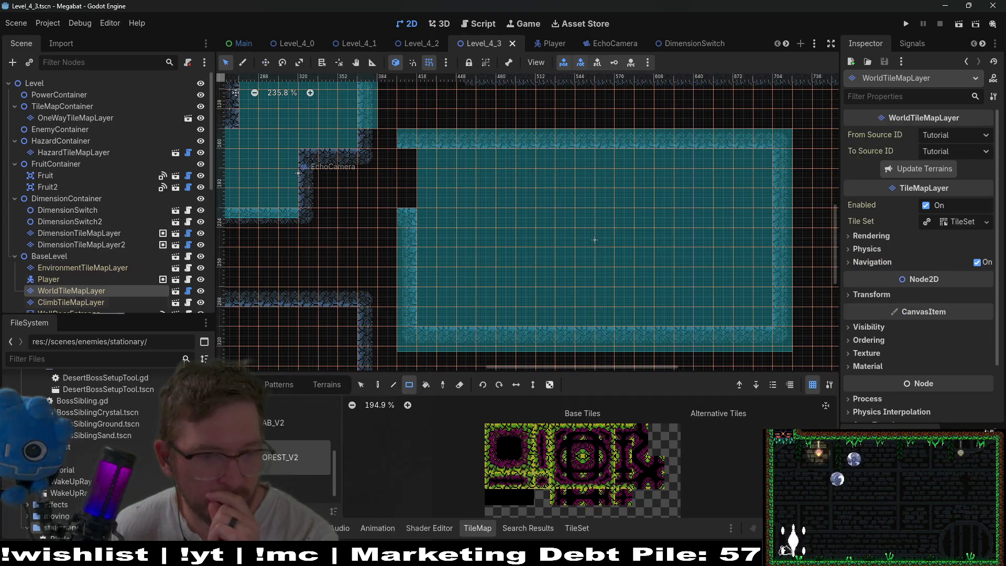
pyautogui.click(329, 386)
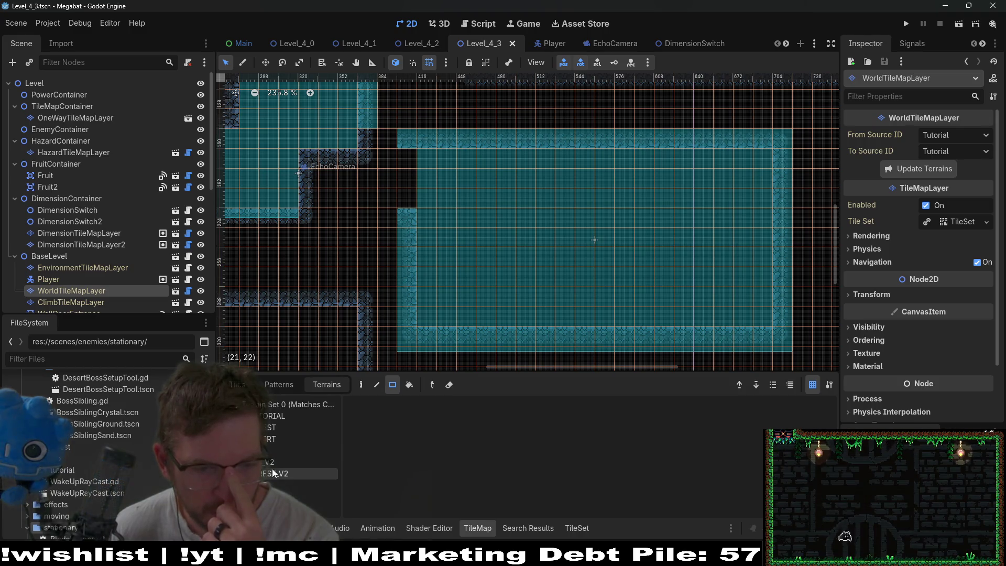
pyautogui.click(299, 485)
pyautogui.moveTo(552, 176)
pyautogui.mouseDown()
pyautogui.moveTo(561, 323)
pyautogui.moveTo(552, 324)
pyautogui.mouseUp()
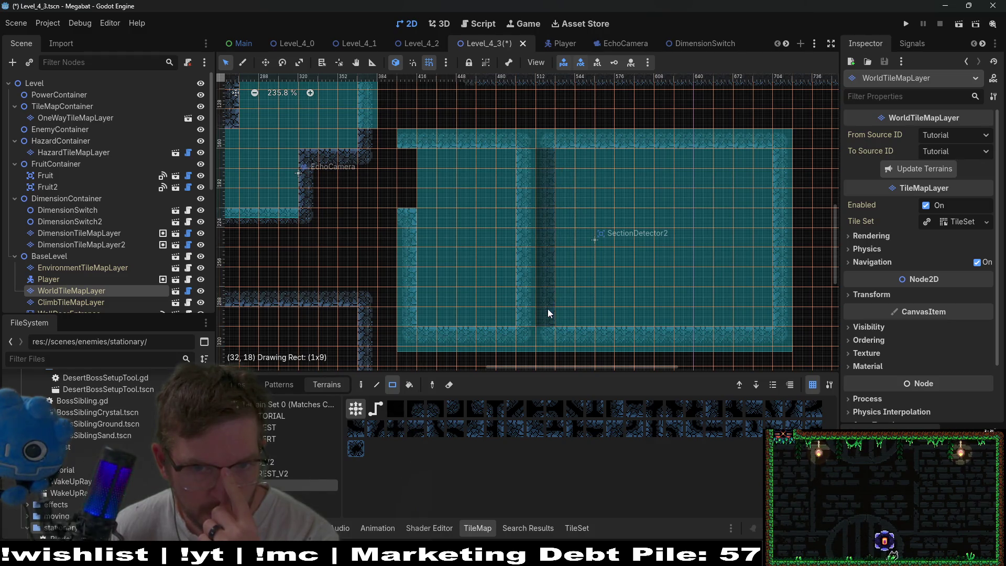
pyautogui.hotkey('ctrl', 'z')
pyautogui.moveTo(644, 167); pyautogui.dragTo(647, 320)
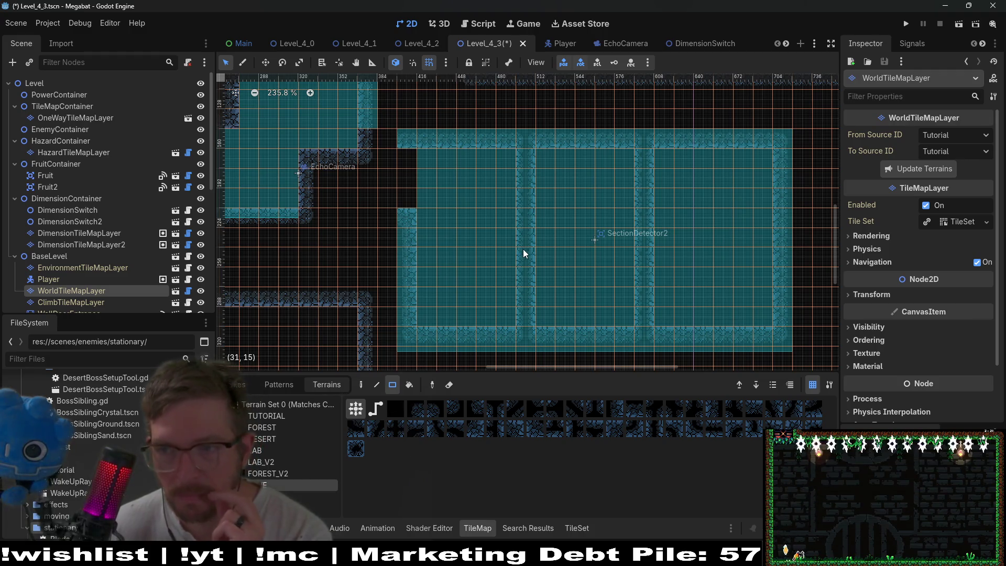
# Step: Paint horizontal wall rows and a bordered chamber across the lower room
pyautogui.moveTo(423, 240)
pyautogui.mouseDown()
pyautogui.moveTo(762, 240)
pyautogui.moveTo(537, 288)
pyautogui.moveTo(629, 313)
pyautogui.mouseUp()
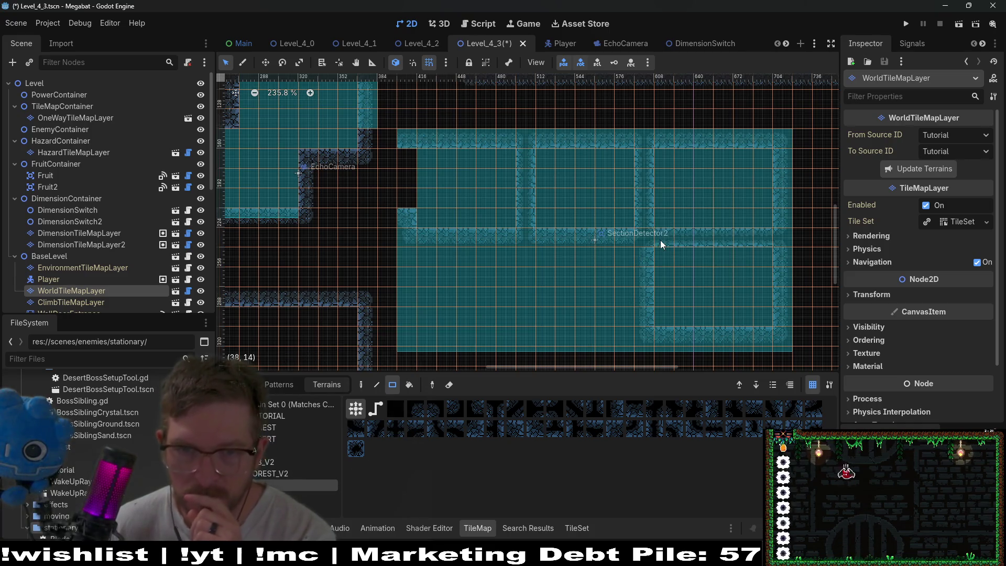
pyautogui.moveTo(662, 240); pyautogui.dragTo(765, 235)
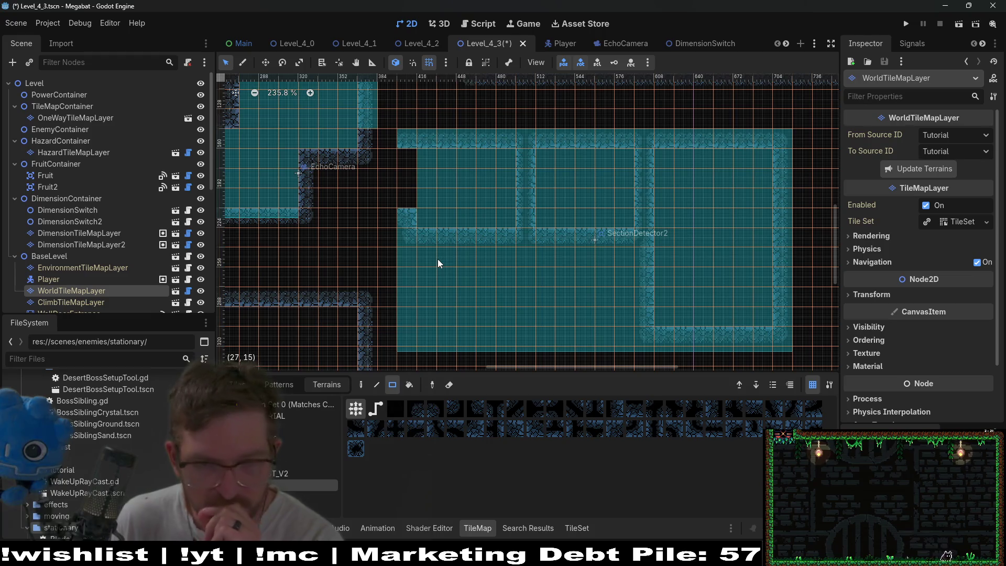
pyautogui.moveTo(430, 258)
pyautogui.mouseDown()
pyautogui.moveTo(630, 306)
pyautogui.moveTo(644, 319)
pyautogui.mouseUp()
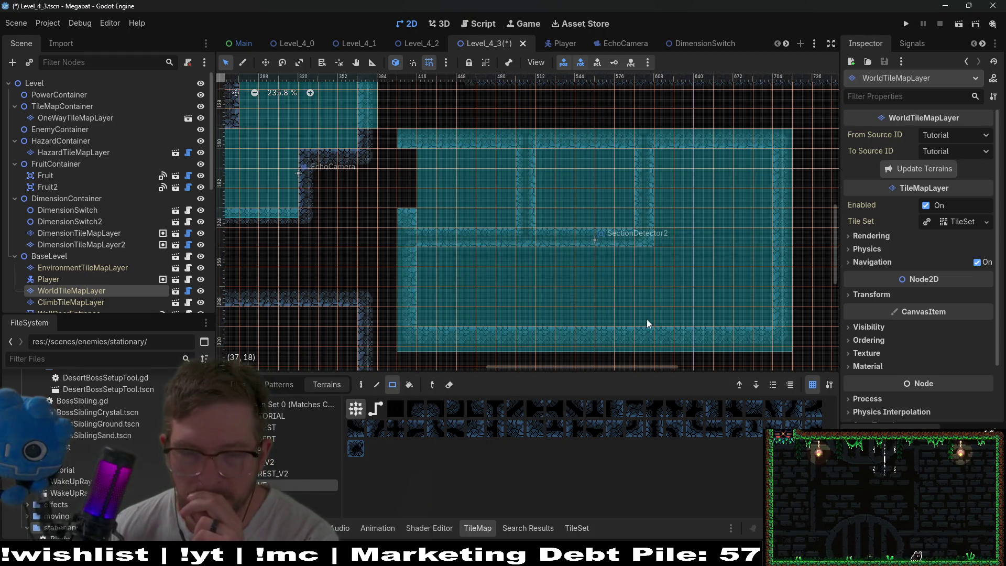
pyautogui.scroll(-3, 350, 310)
pyautogui.hscroll(-5, 350, 311)
pyautogui.moveTo(442, 148)
pyautogui.mouseDown()
pyautogui.moveTo(524, 293)
pyautogui.moveTo(558, 297)
pyautogui.mouseUp()
# Step: Add a small block of wall tiles at the room's lower-left
pyautogui.hscroll(5, 724, 197)
pyautogui.scroll(2, 715, 242)
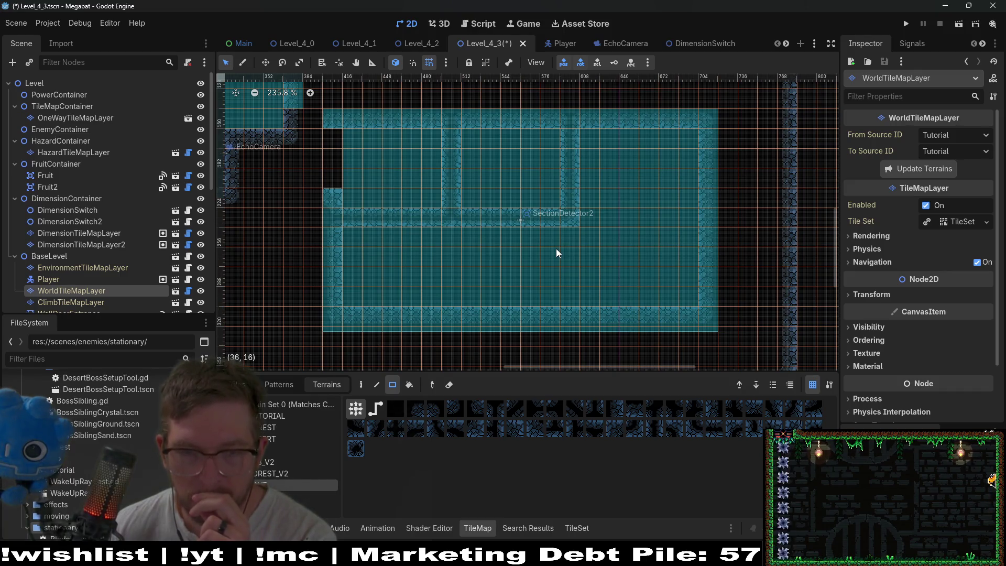
pyautogui.hscroll(-5, 416, 198)
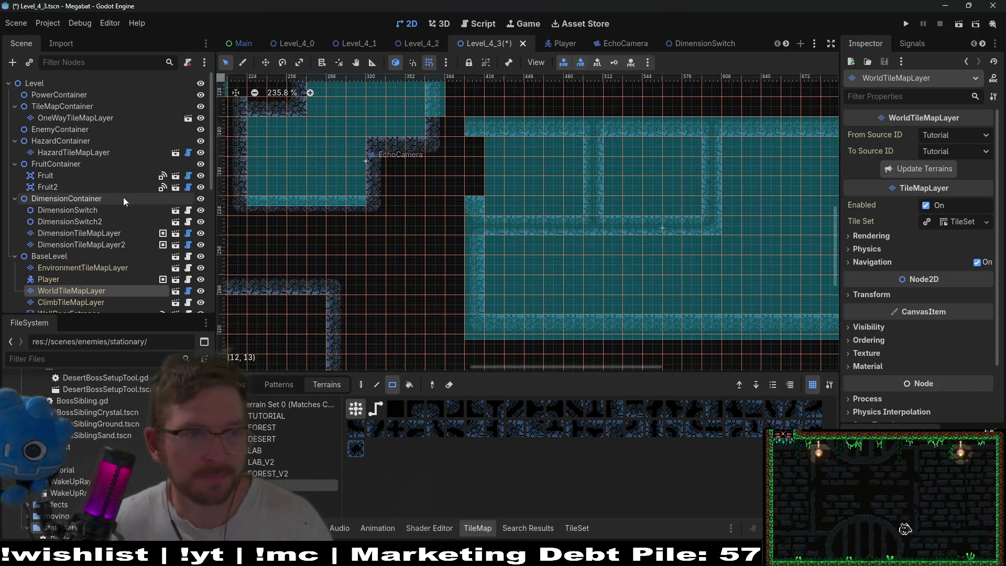
pyautogui.scroll(-10, 101, 224)
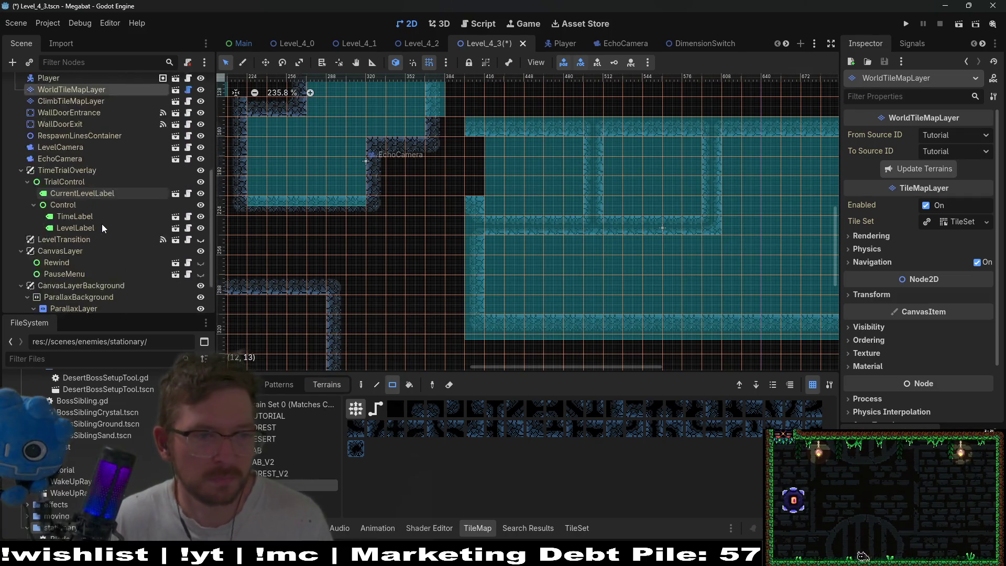
pyautogui.scroll(-1, 104, 256)
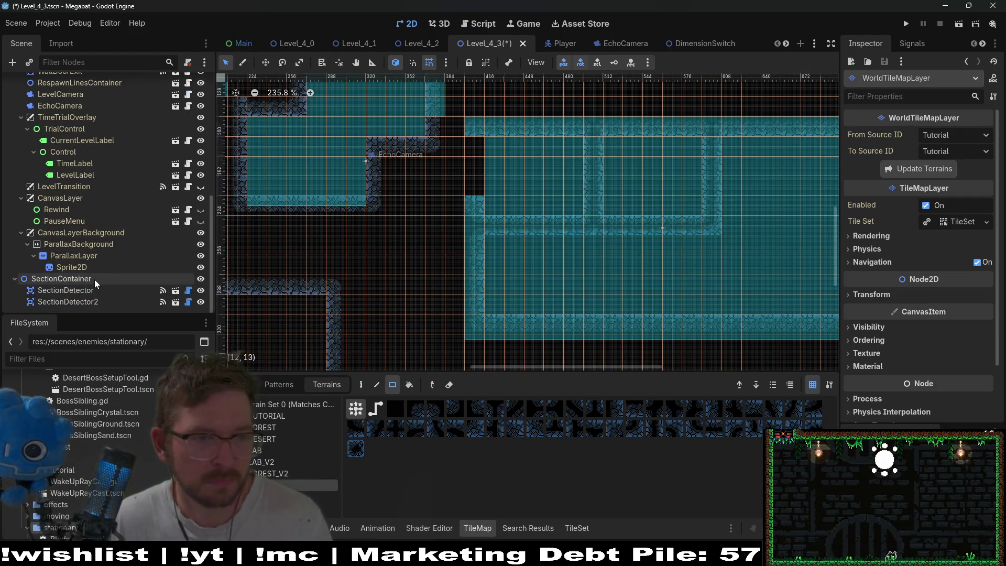
pyautogui.scroll(3, 95, 279)
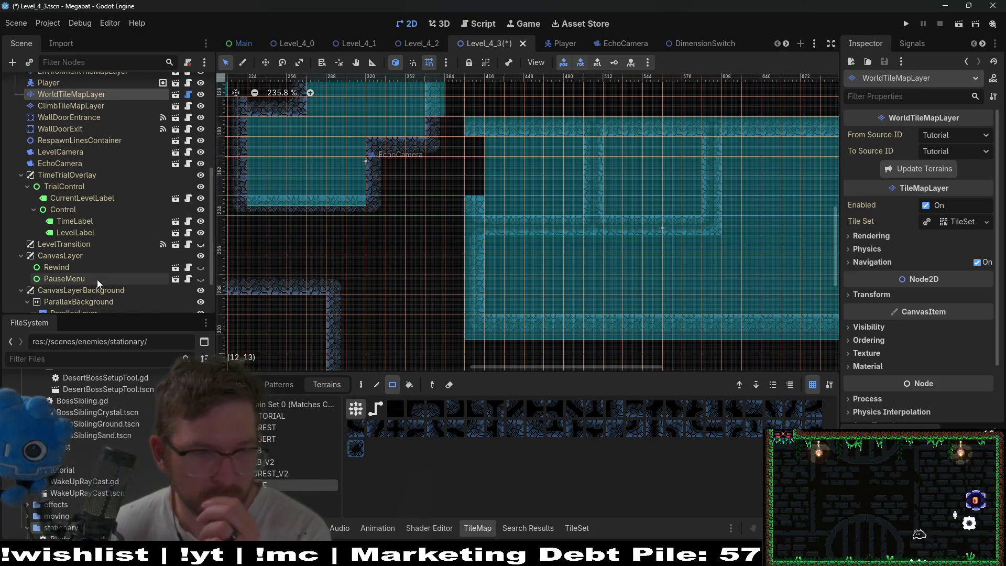
pyautogui.hscroll(3, 505, 216)
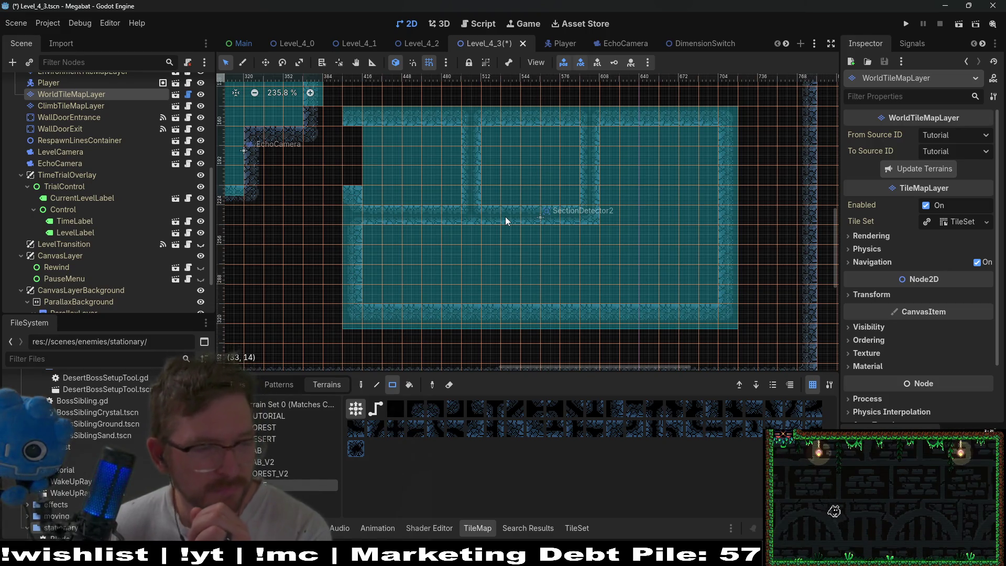
pyautogui.moveTo(325, 277); pyautogui.dragTo(347, 293)
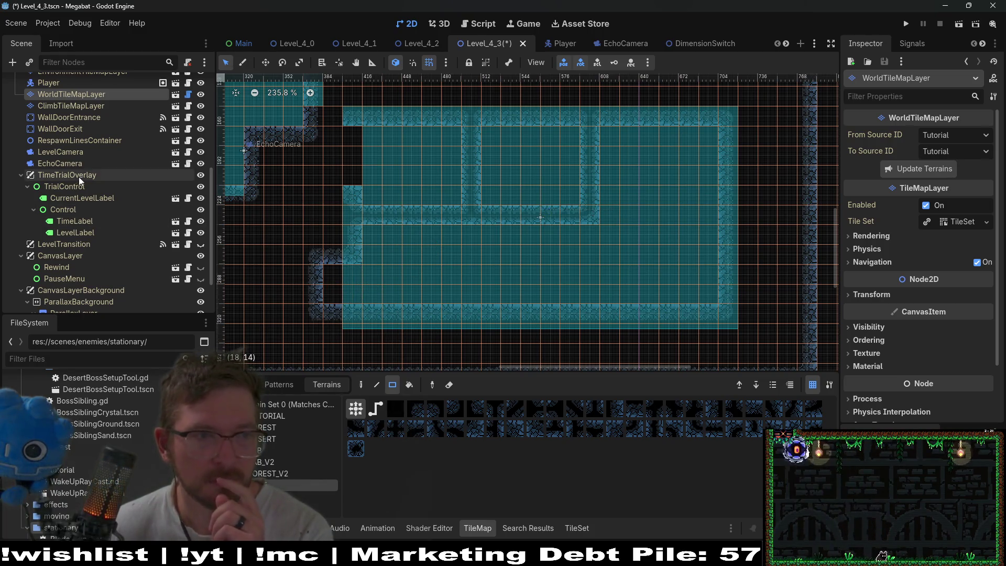
pyautogui.click(72, 131)
pyautogui.scroll(-5, 558, 190)
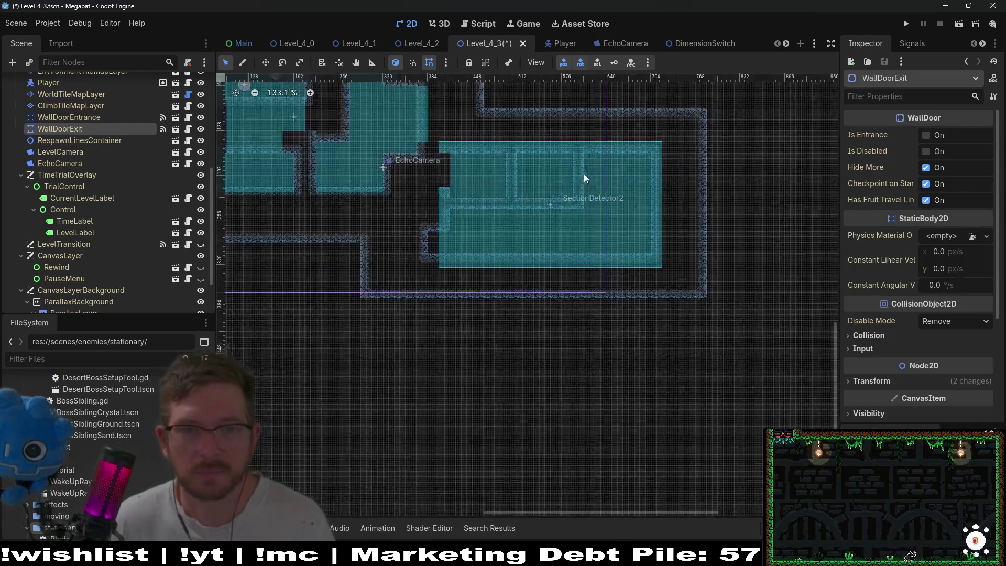
# Step: Move WallDoorExit down to the big room and set its rotation to 90°
pyautogui.press('w')
pyautogui.moveTo(437, 112); pyautogui.dragTo(444, 386)
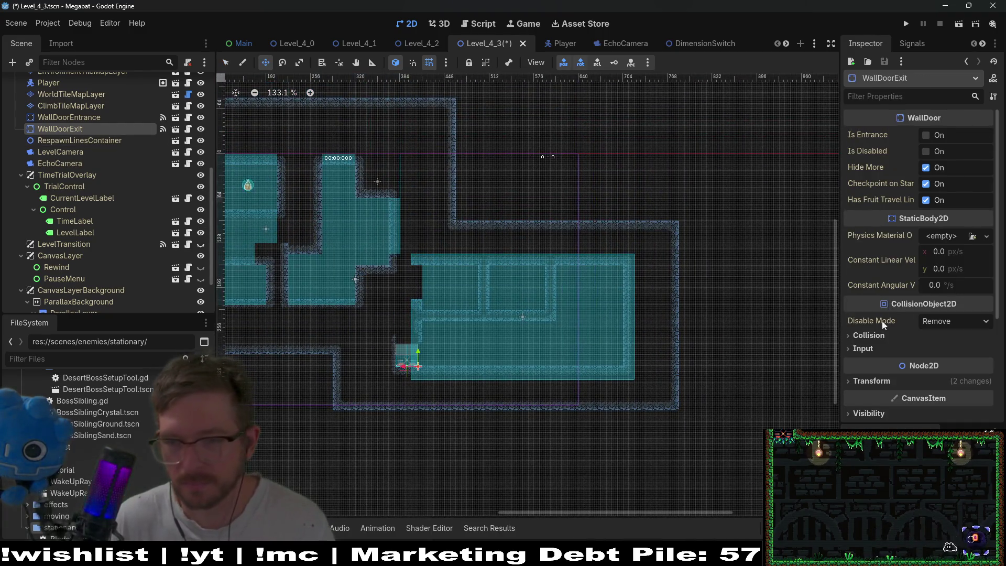
pyautogui.click(872, 382)
pyautogui.scroll(-2, 943, 401)
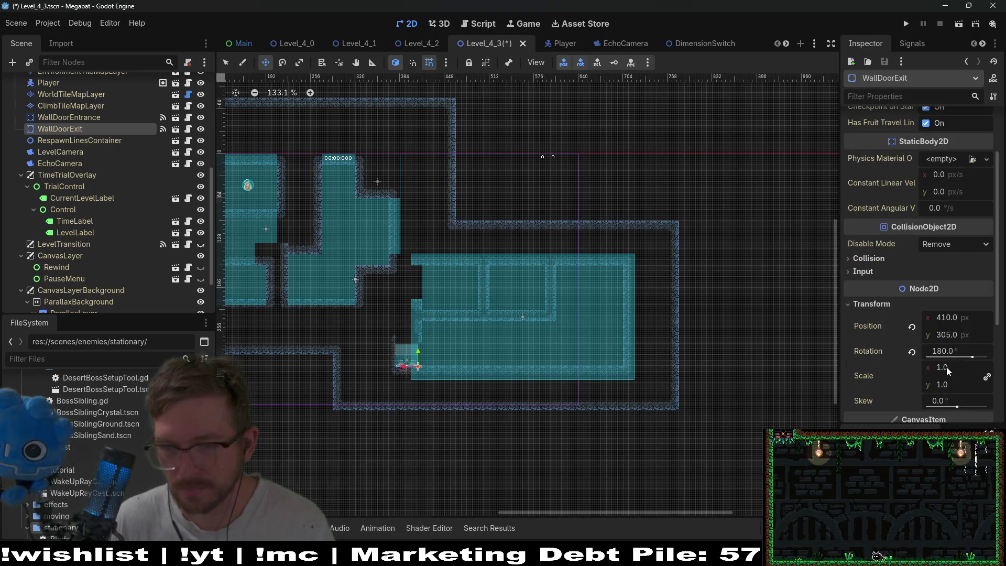
pyautogui.click(943, 351)
pyautogui.write('90')
pyautogui.press('Return')
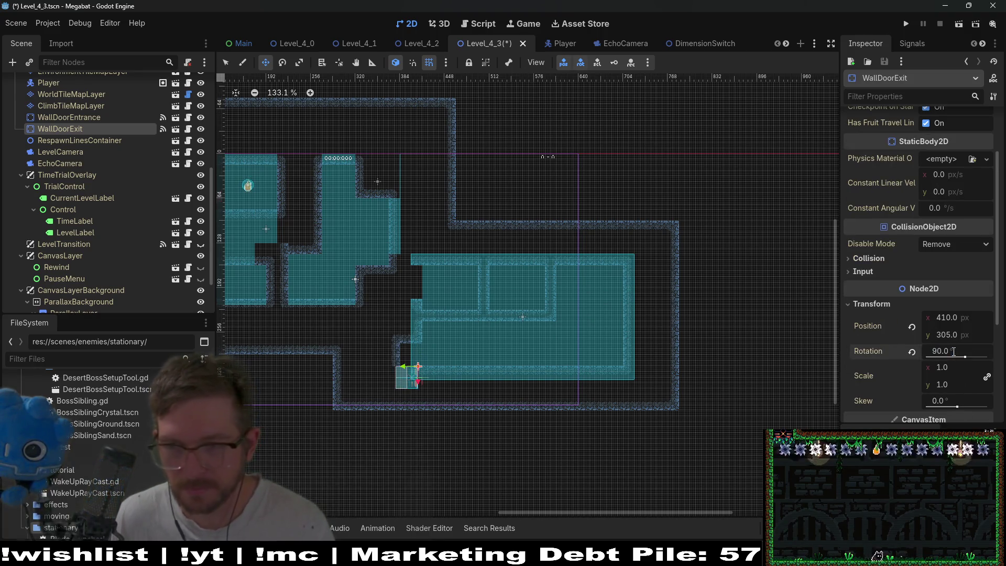
# Step: Fit the exit into the room's lower-left opening at position 416, 272
pyautogui.scroll(6, 411, 378)
pyautogui.moveTo(416, 352); pyautogui.dragTo(442, 275)
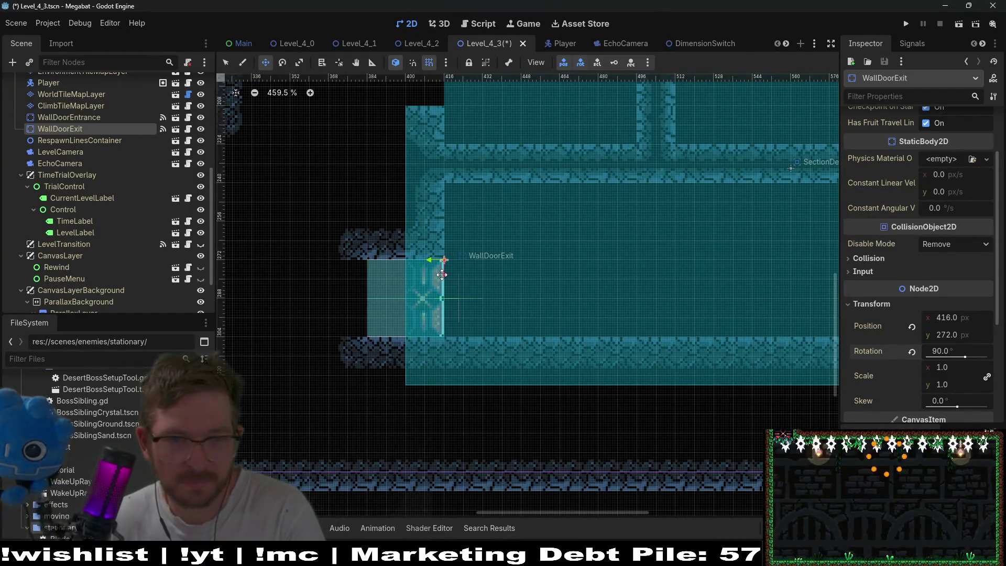
pyautogui.scroll(-9, 442, 275)
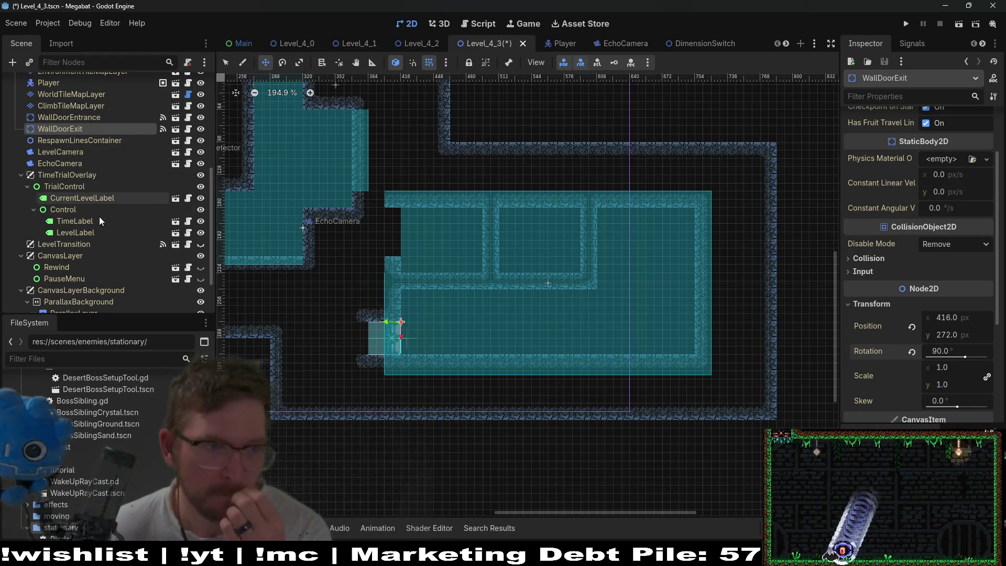
pyautogui.scroll(5, 106, 225)
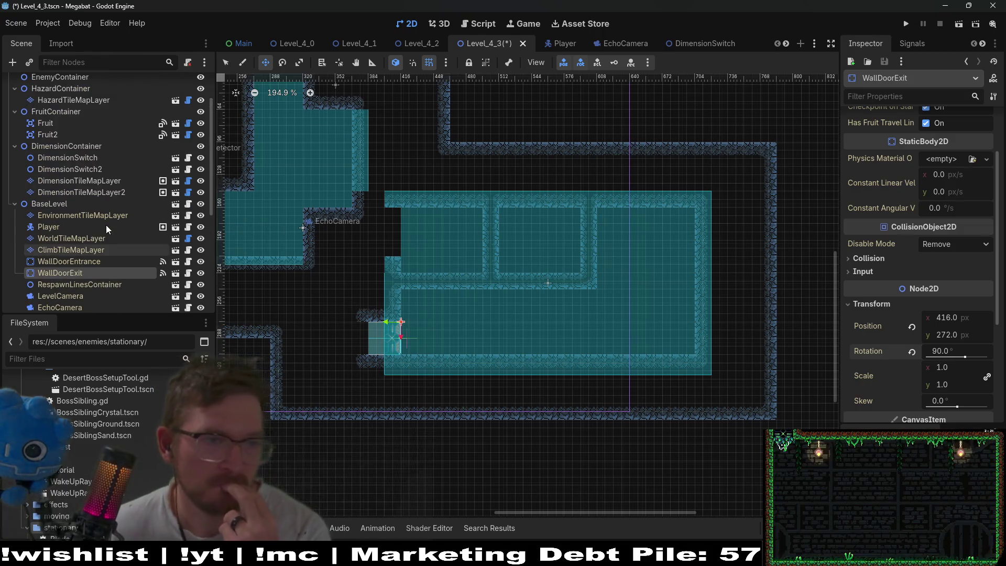
pyautogui.scroll(2, 106, 225)
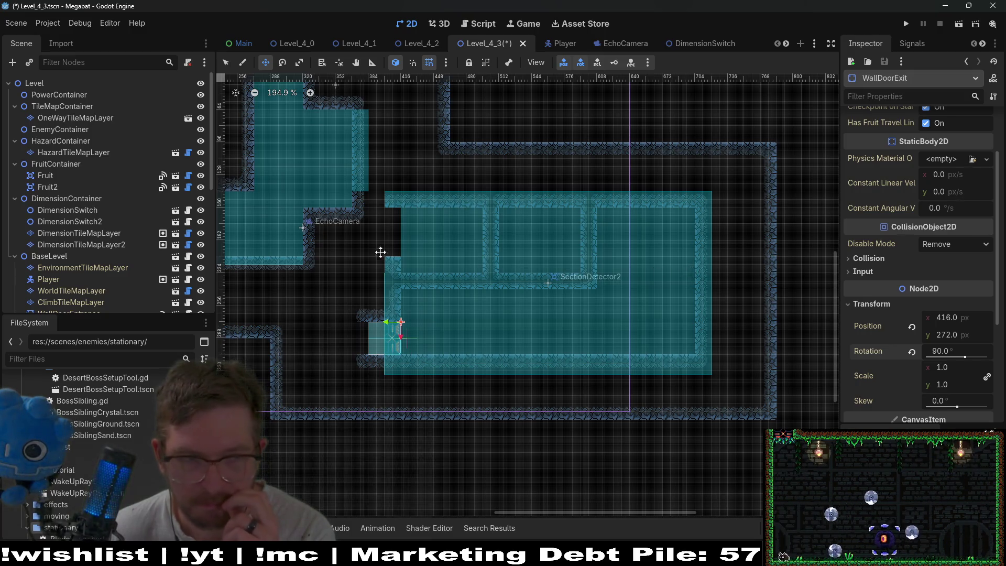
pyautogui.click(95, 223)
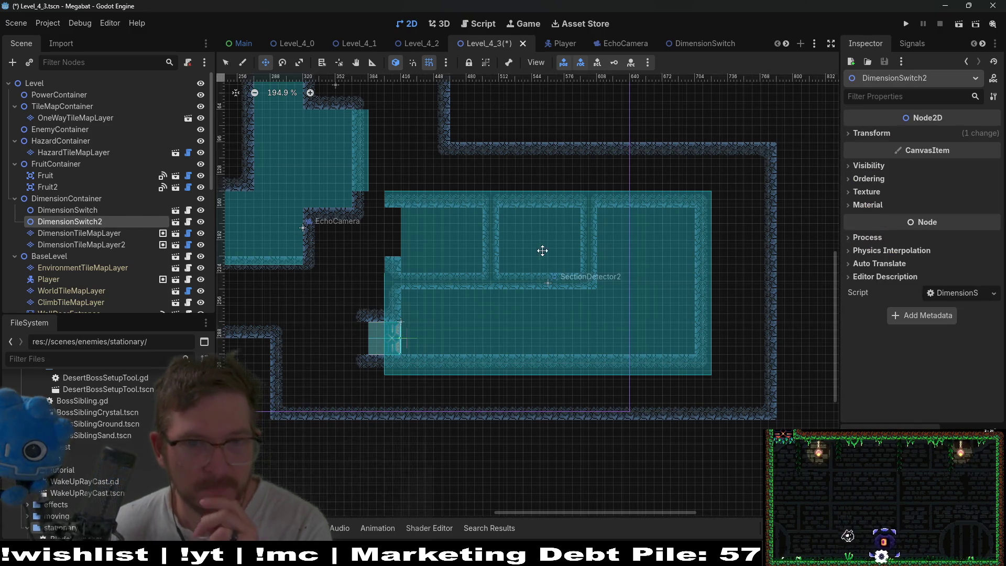
# Step: Duplicate DimensionSwitch2 as DimensionSwitch3 and place it near the upper-right chamber's top wall
pyautogui.scroll(-2, 550, 267)
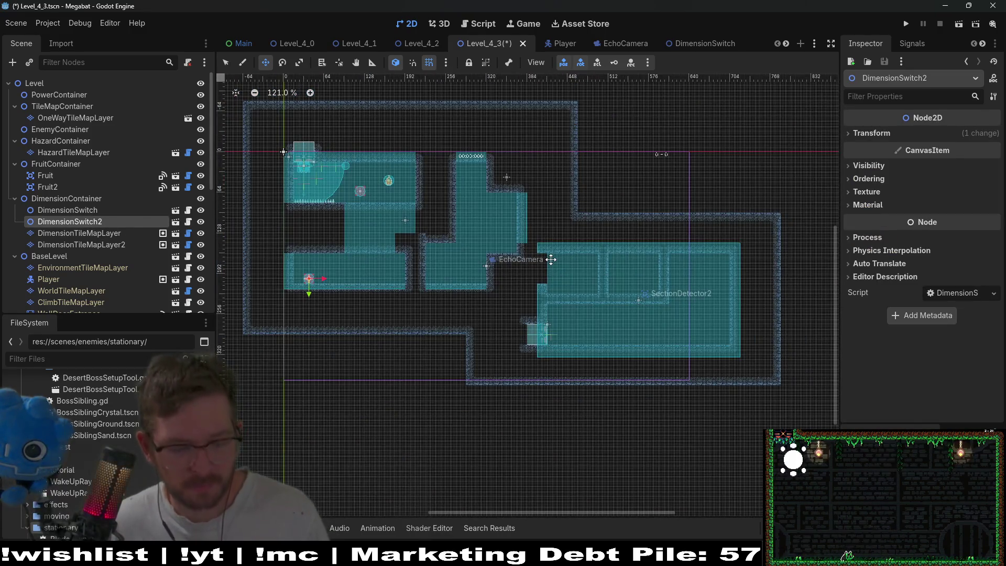
pyautogui.hotkey('ctrl', 'd')
pyautogui.moveTo(492, 265)
pyautogui.mouseDown()
pyautogui.moveTo(721, 262)
pyautogui.moveTo(736, 237)
pyautogui.mouseUp()
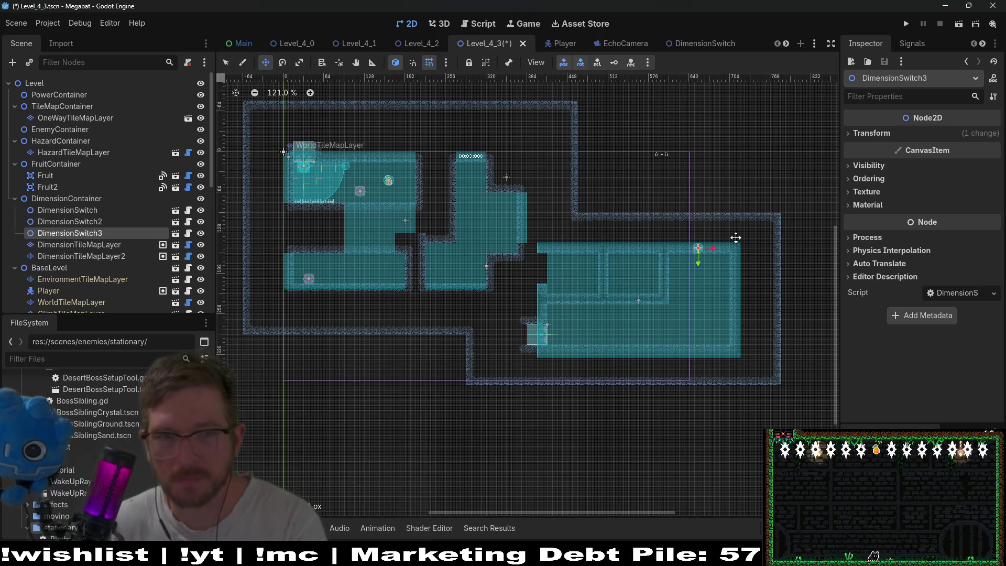
pyautogui.scroll(6, 697, 250)
pyautogui.moveTo(719, 285); pyautogui.dragTo(721, 288)
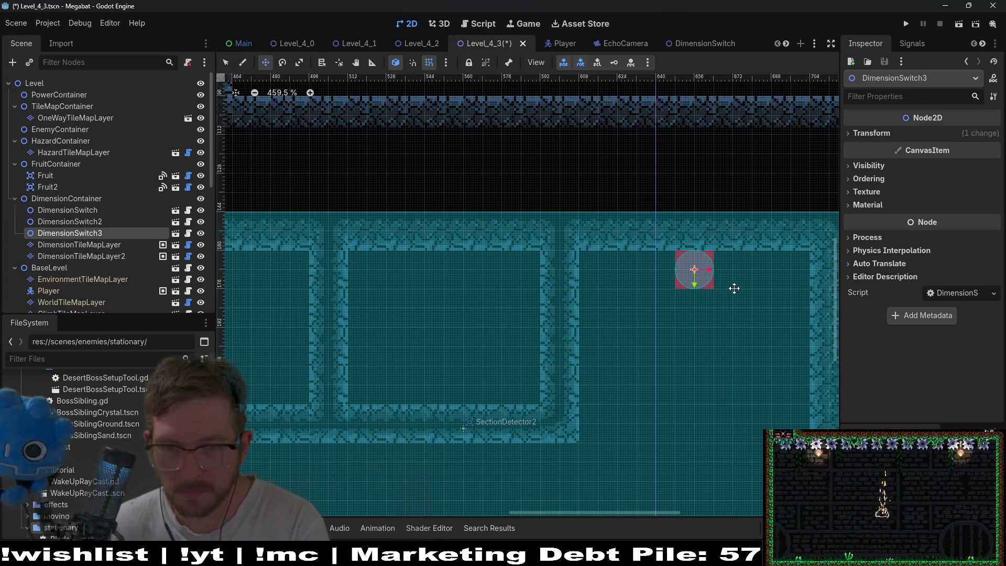
pyautogui.scroll(-5, 734, 289)
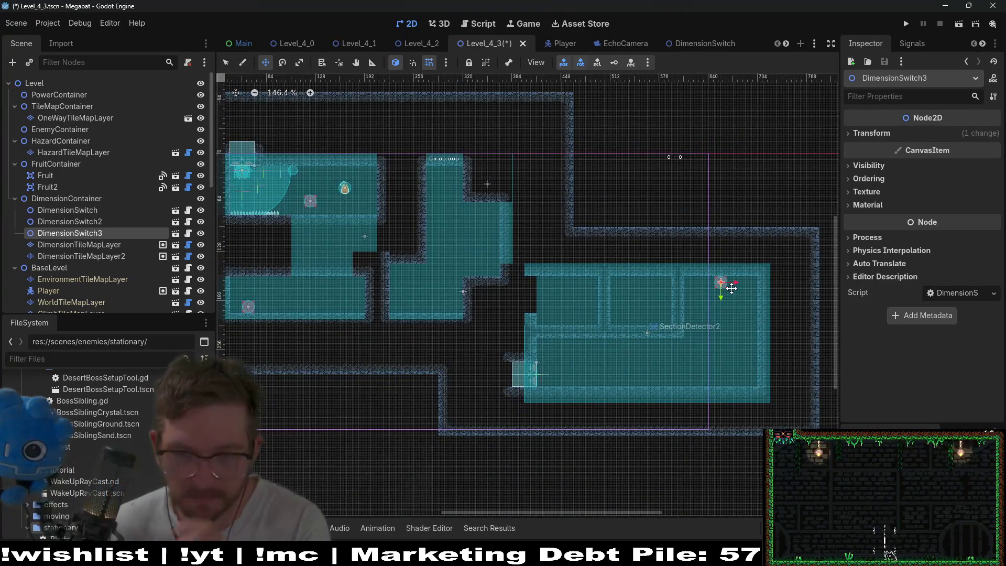
pyautogui.scroll(3, 731, 288)
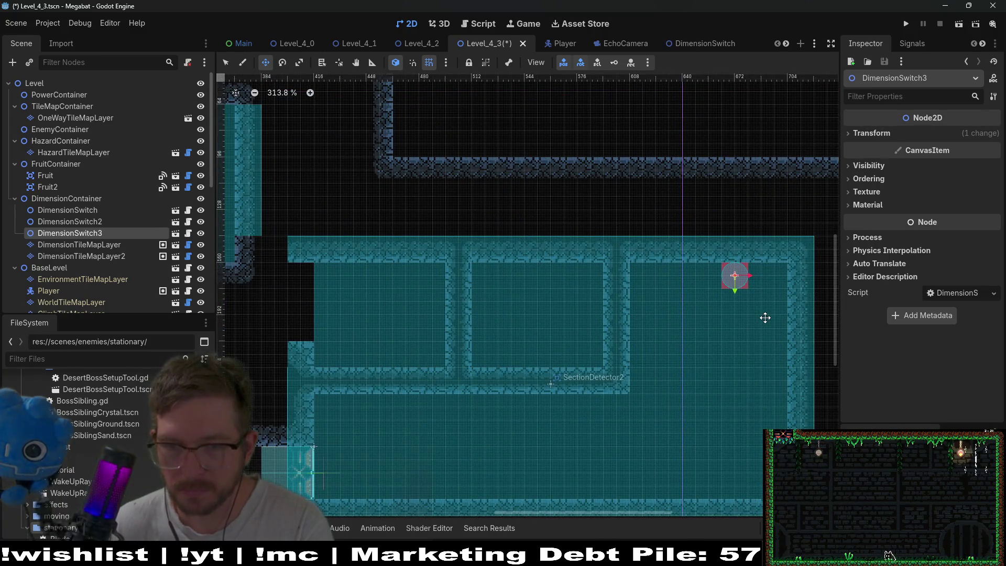
pyautogui.scroll(-3, 765, 317)
pyautogui.scroll(-1, 691, 340)
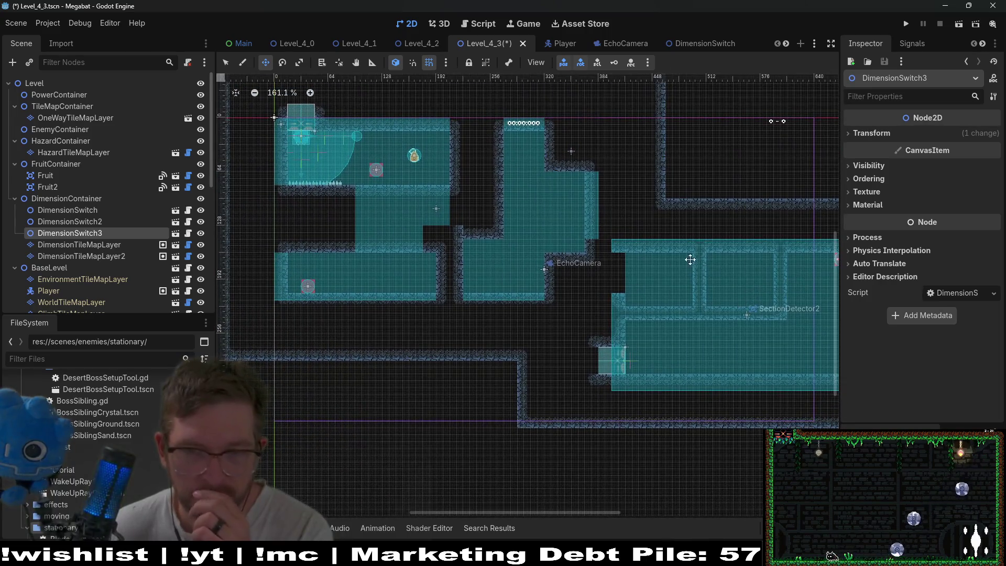
pyautogui.scroll(1, 687, 260)
pyautogui.click(40, 244)
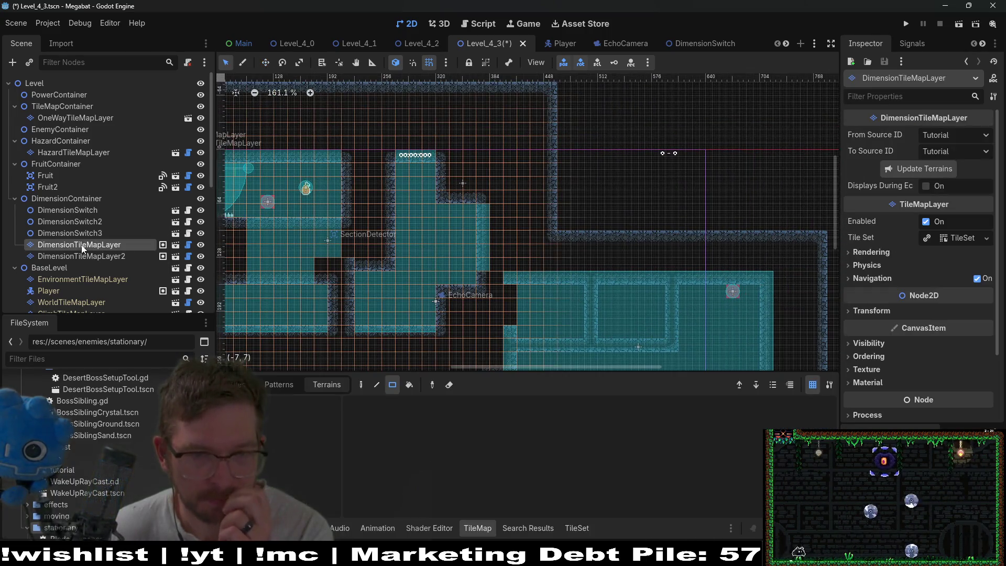
# Step: On DimensionTileMapLayer2, paint the top-left atlas tile over the right room's lower part
pyautogui.moveTo(596, 233); pyautogui.dragTo(596, 150)
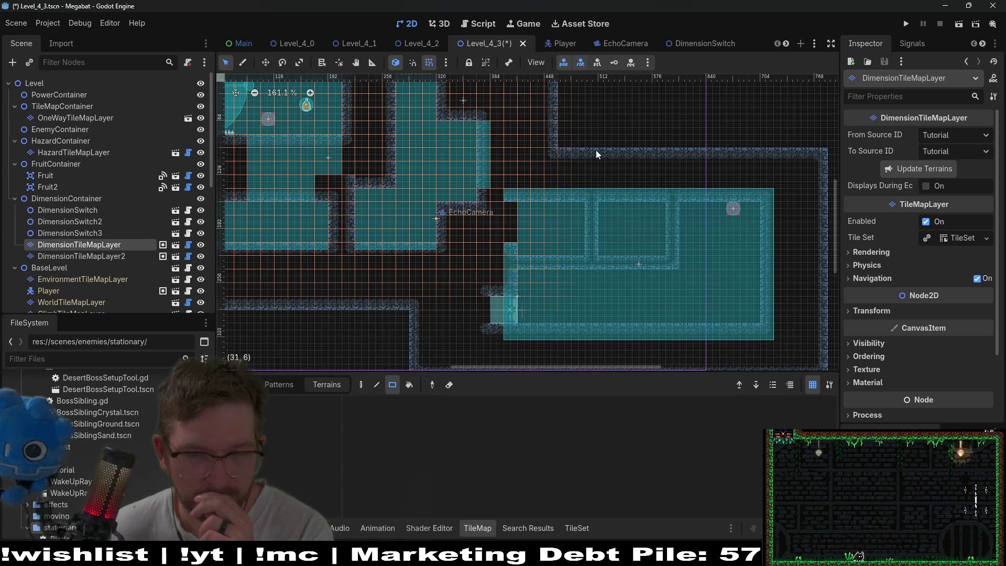
pyautogui.click(107, 257)
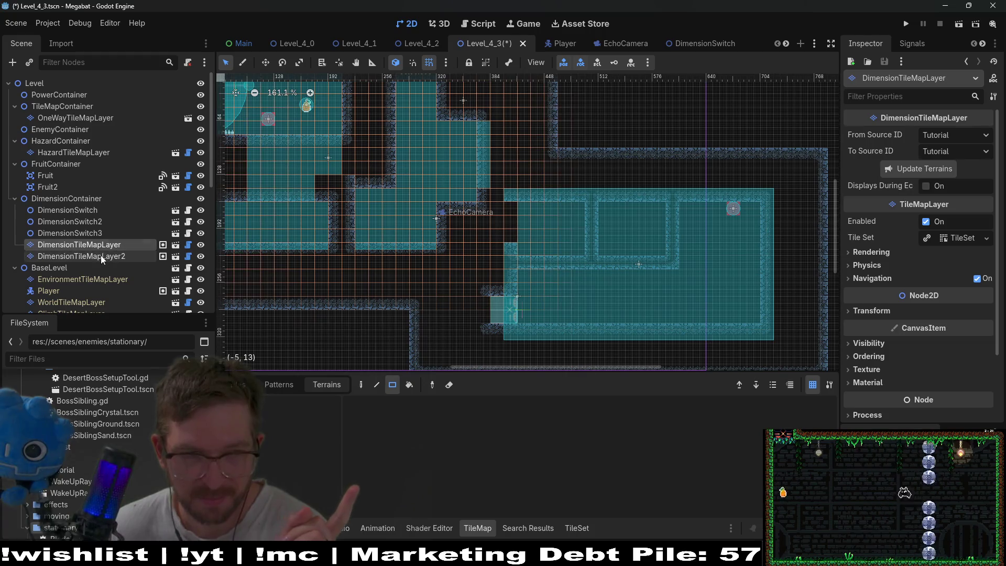
pyautogui.click(236, 385)
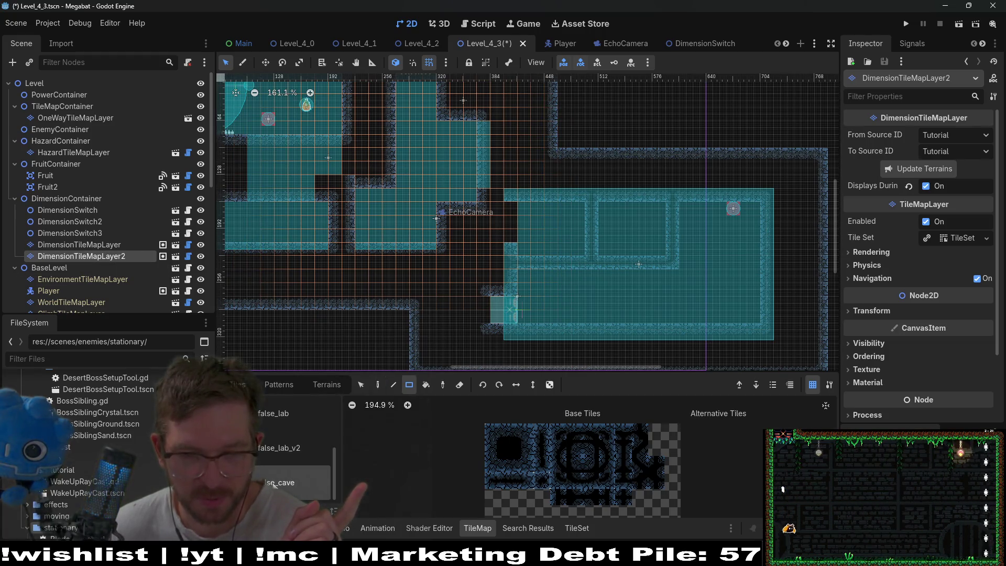
pyautogui.click(513, 451)
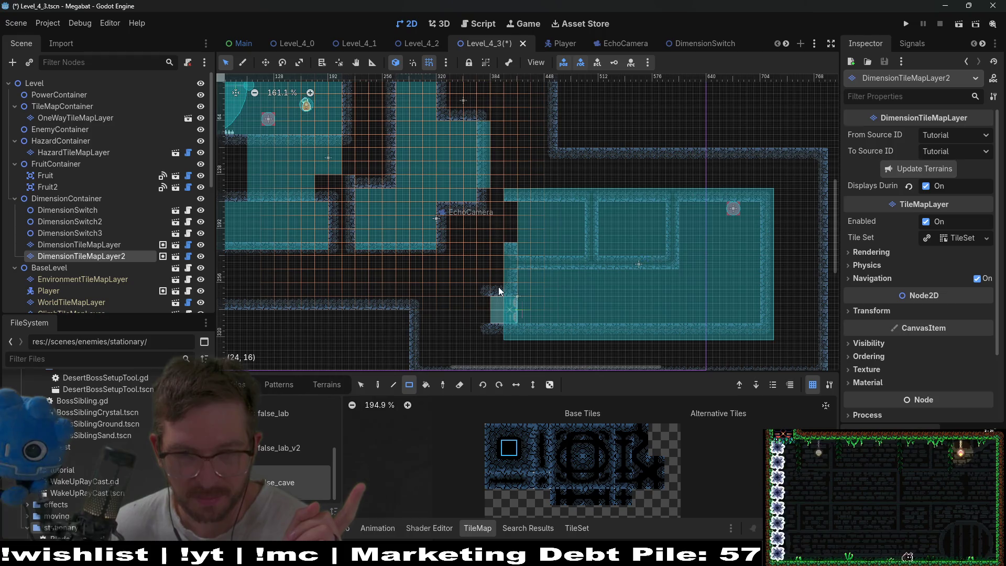
pyautogui.moveTo(494, 279)
pyautogui.mouseDown()
pyautogui.moveTo(552, 302)
pyautogui.moveTo(762, 329)
pyautogui.mouseUp()
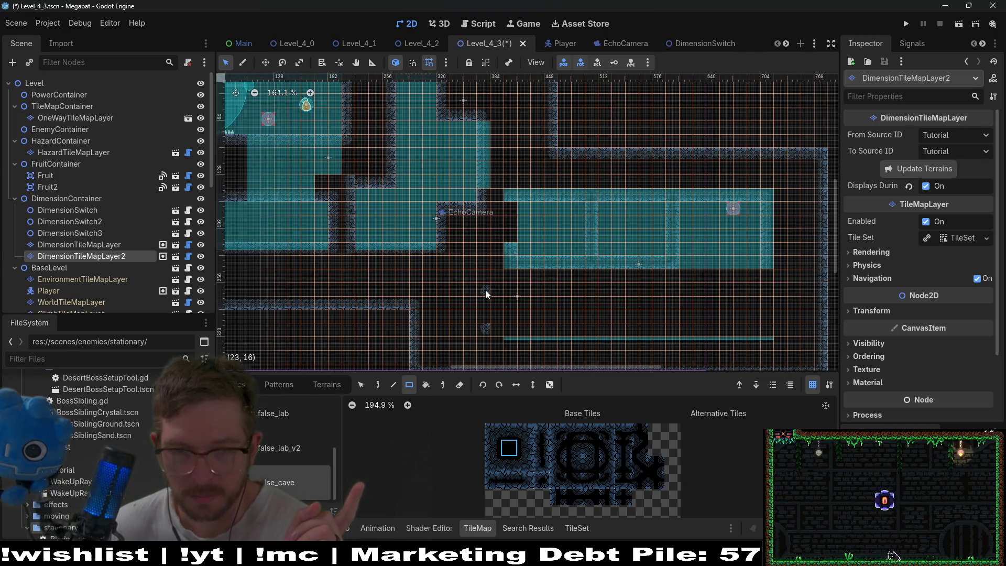
pyautogui.scroll(2, 693, 304)
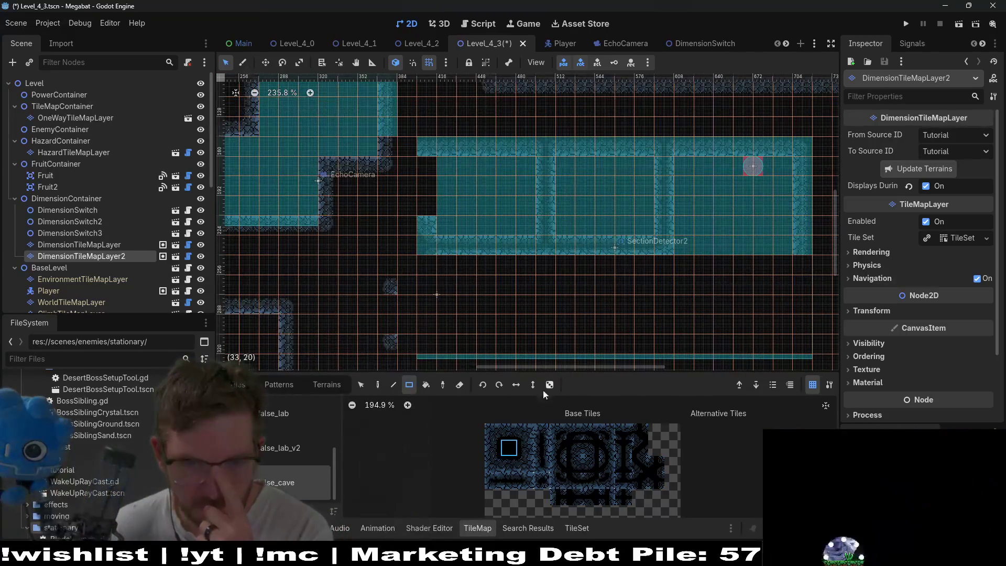
# Step: Paint row 14 strips with a different atlas tile to fill the remaining gaps
pyautogui.click(510, 430)
pyautogui.moveTo(463, 254); pyautogui.dragTo(542, 252)
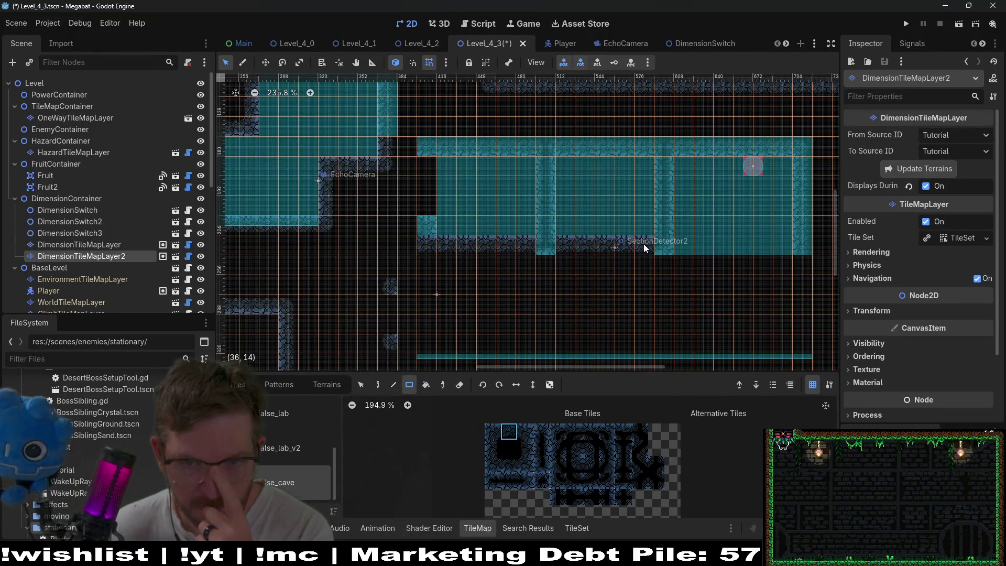
pyautogui.moveTo(681, 246); pyautogui.dragTo(782, 250)
pyautogui.moveTo(574, 249); pyautogui.dragTo(527, 243)
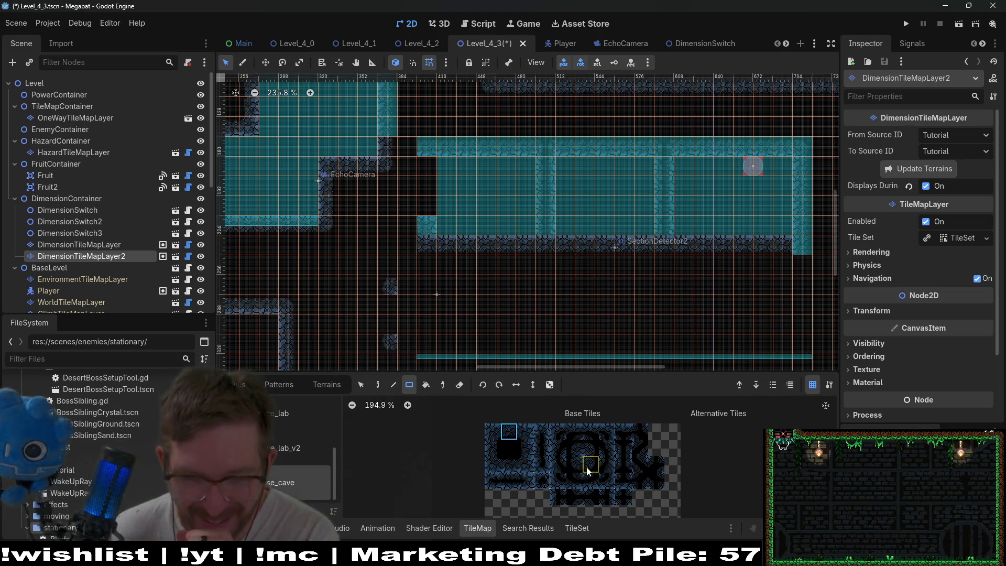
pyautogui.click(626, 466)
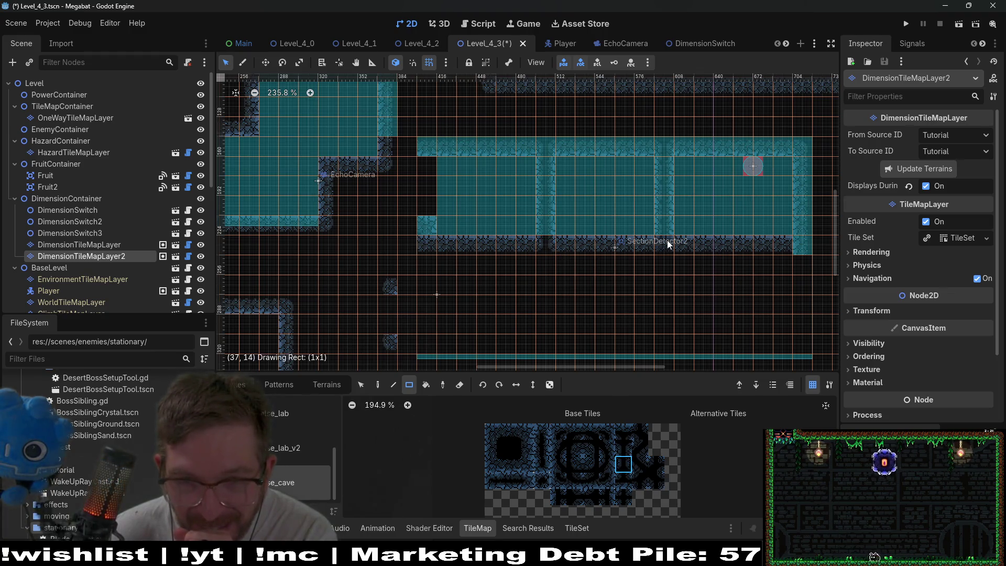
pyautogui.hscroll(3, 687, 224)
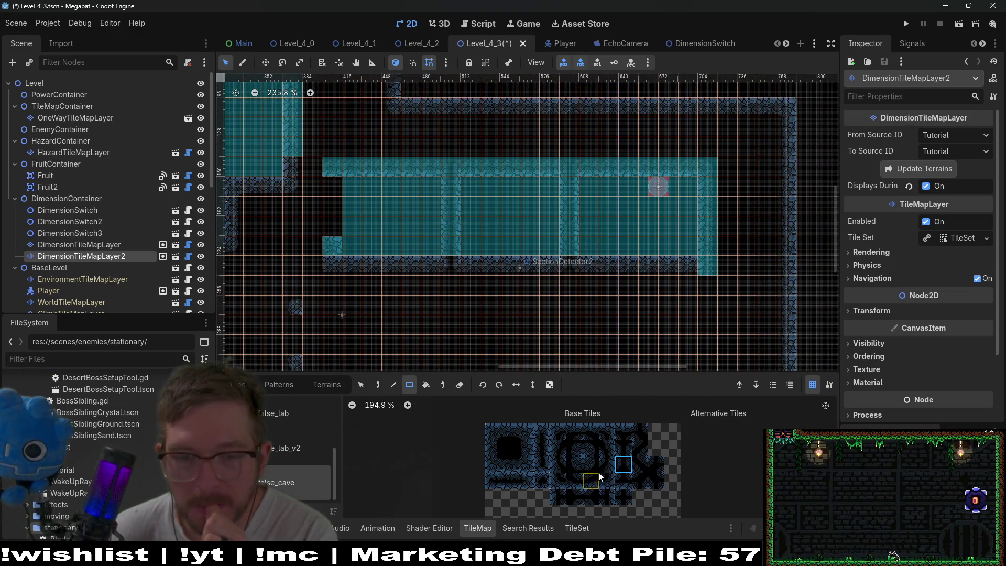
pyautogui.scroll(-2, 700, 272)
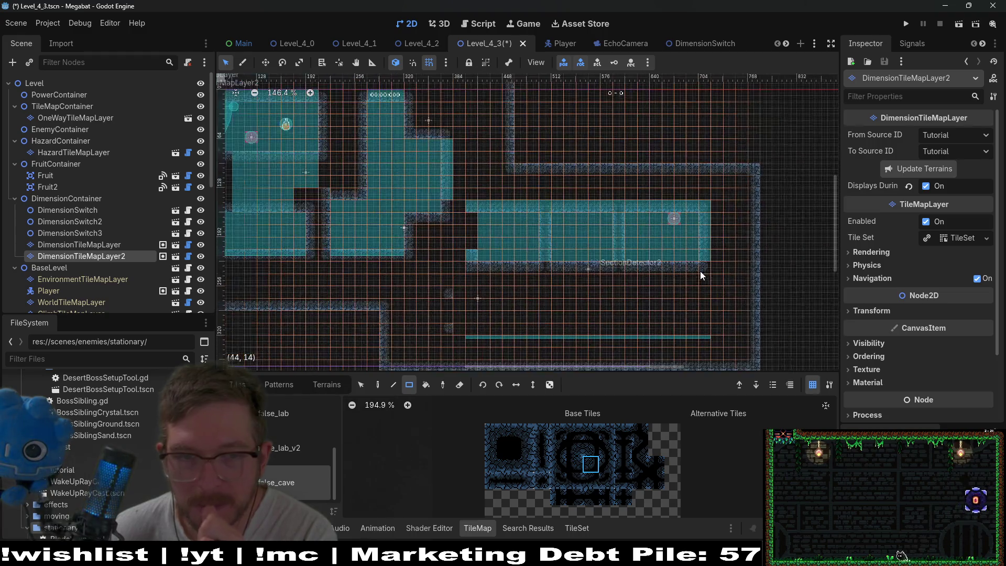
pyautogui.scroll(-2, 600, 272)
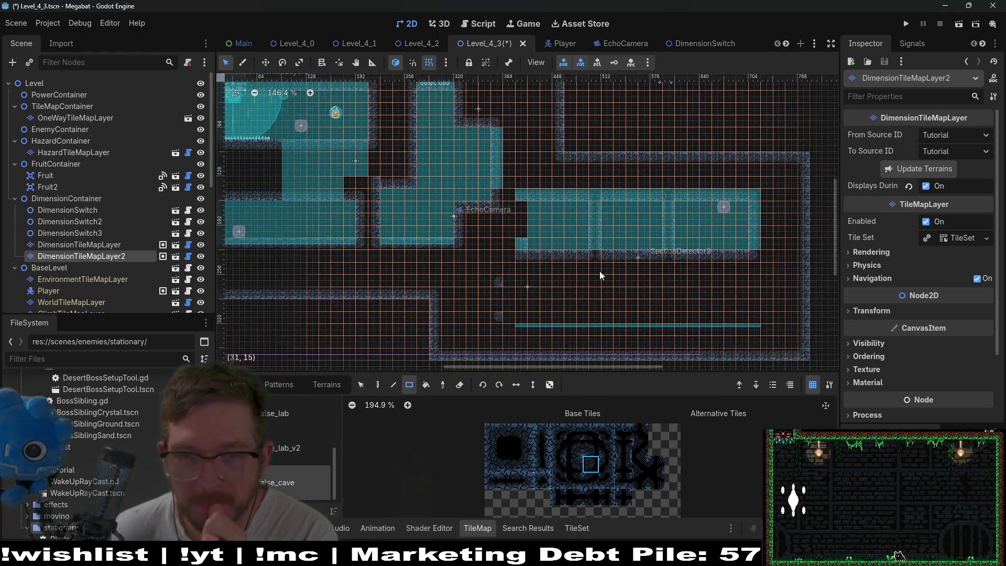
# Step: Save and run the game, send an echo, walk the cat left and right, then quit
pyautogui.click(955, 27)
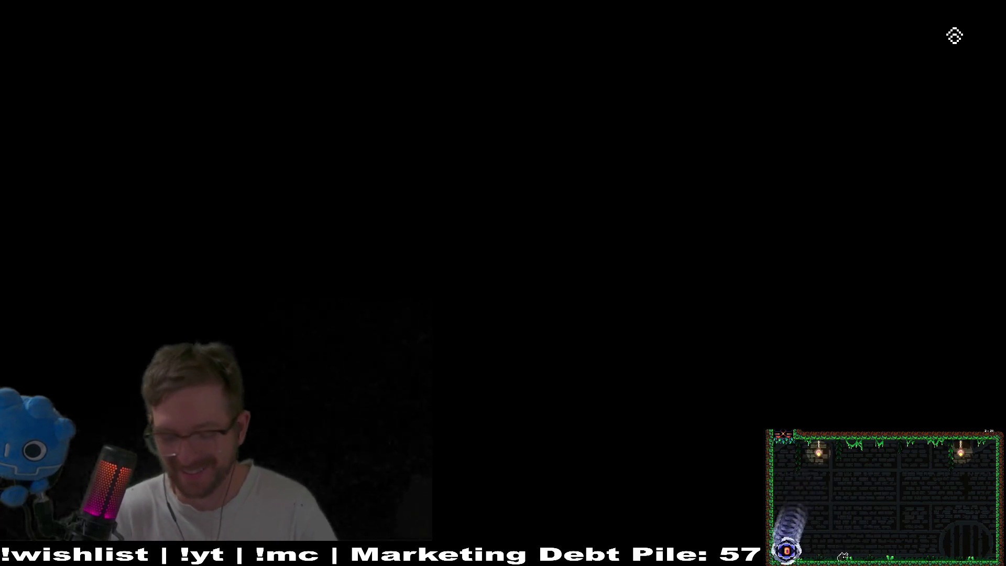
pyautogui.press('Right')
pyautogui.press('space')
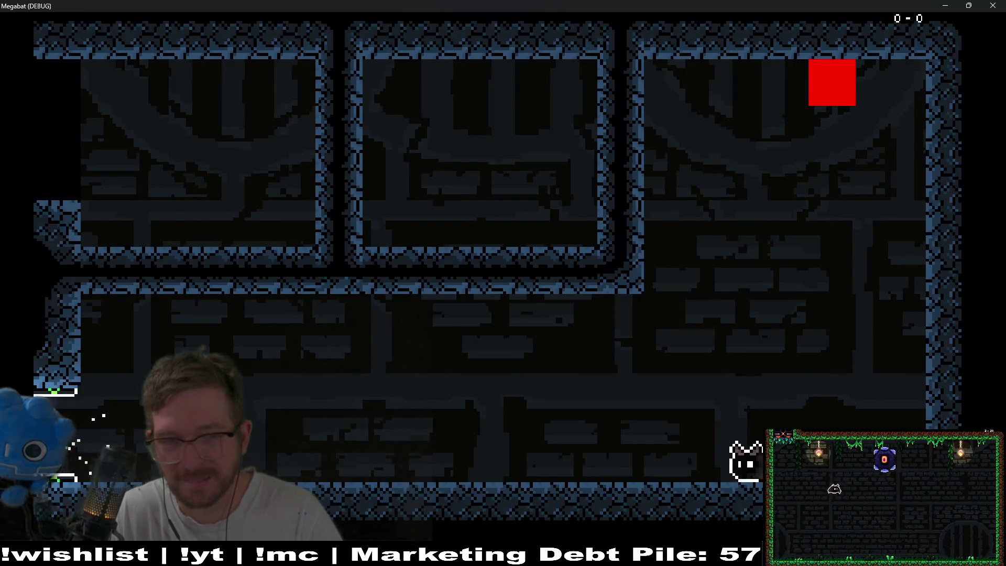
pyautogui.press('Left')
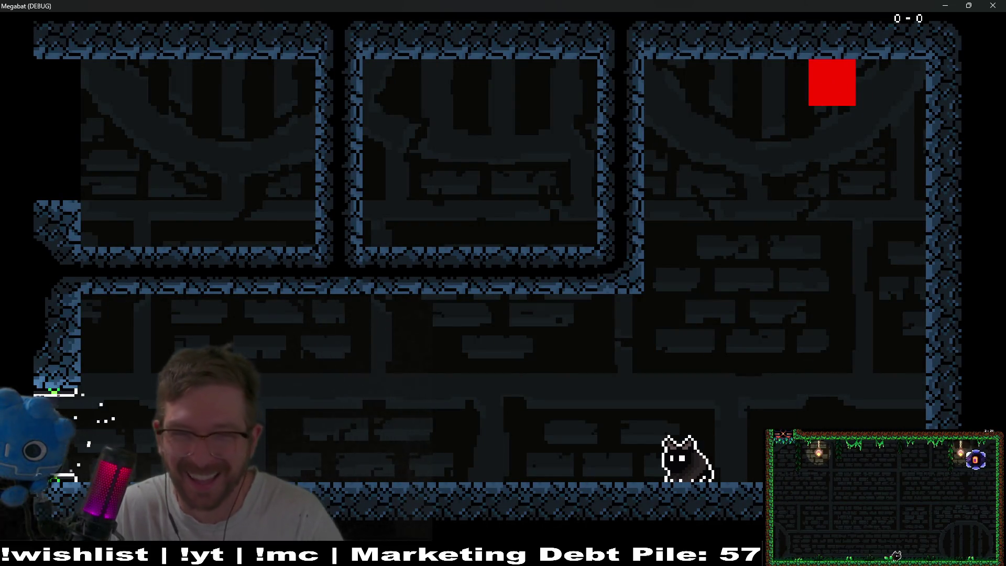
pyautogui.press('Right')
pyautogui.press('Left')
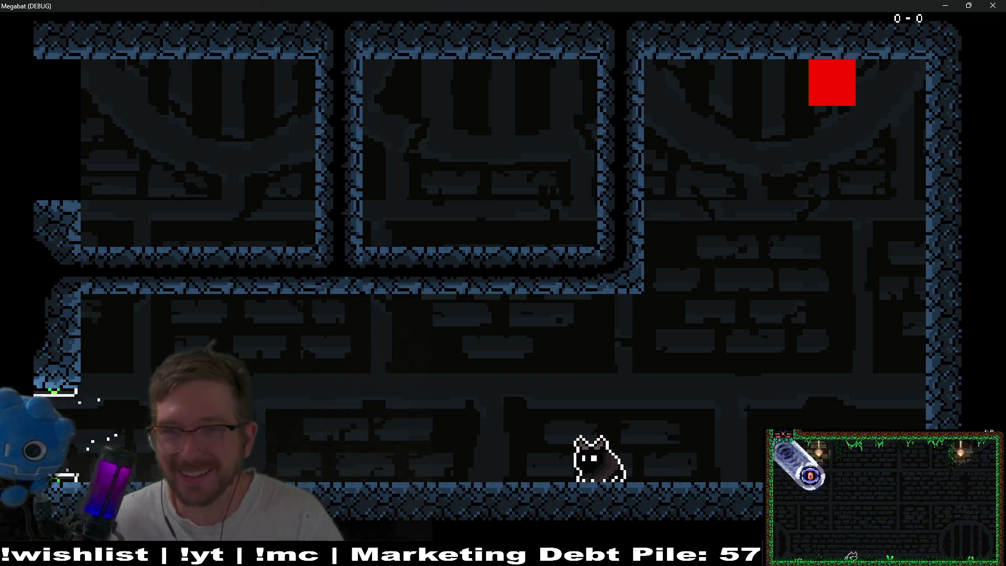
pyautogui.press('Escape')
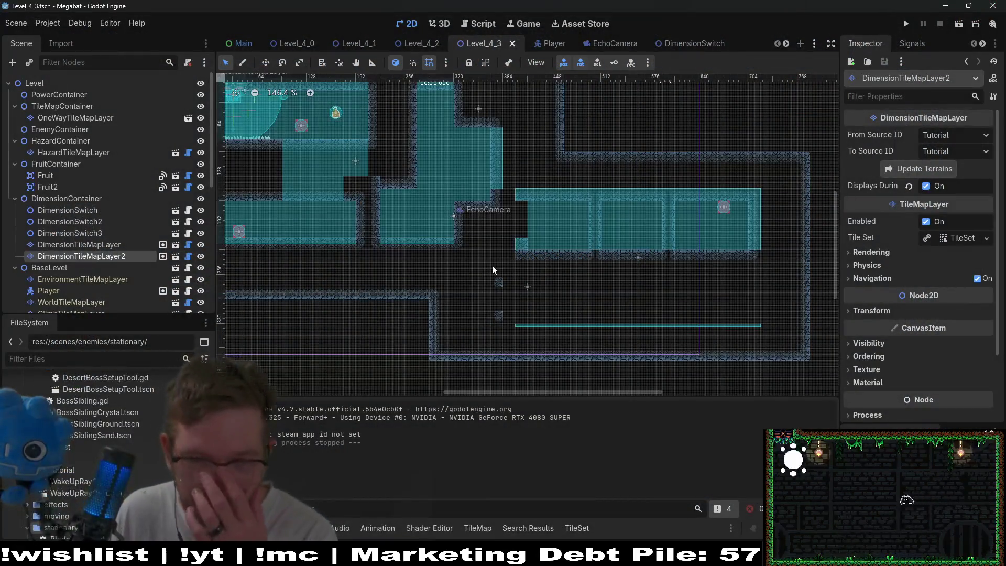
# Step: Paint a row of spikes along the chamber floor on HazardTileMapLayer
pyautogui.scroll(5, 517, 246)
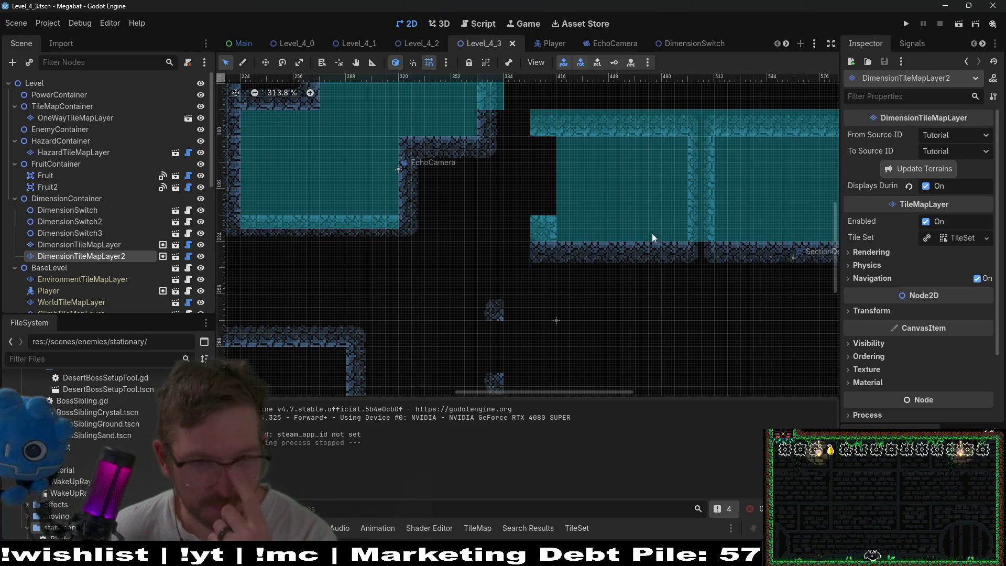
pyautogui.click(59, 149)
pyautogui.click(307, 415)
pyautogui.moveTo(560, 236)
pyautogui.mouseDown()
pyautogui.moveTo(669, 234)
pyautogui.moveTo(453, 251)
pyautogui.moveTo(578, 235)
pyautogui.mouseUp()
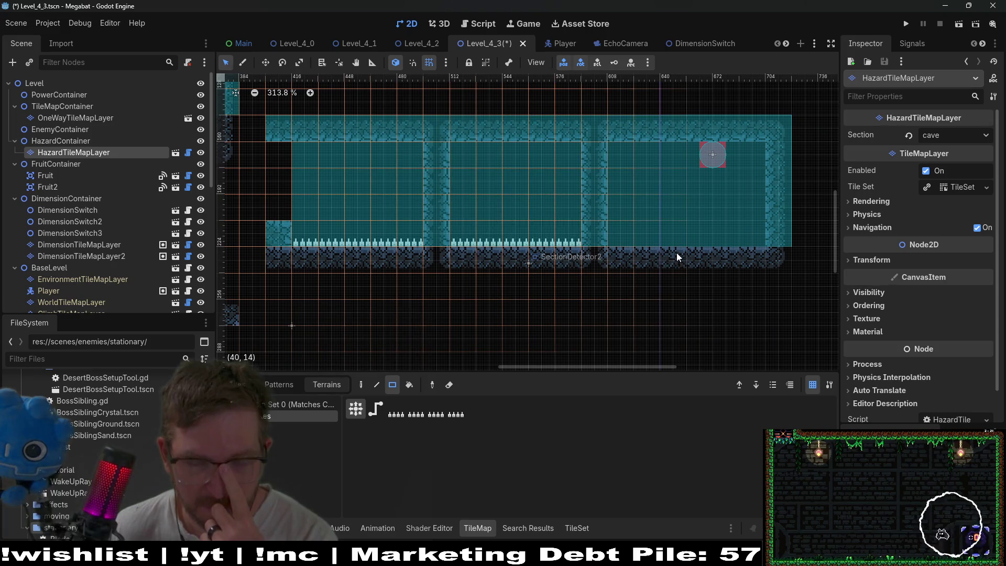
pyautogui.moveTo(676, 257); pyautogui.dragTo(613, 268)
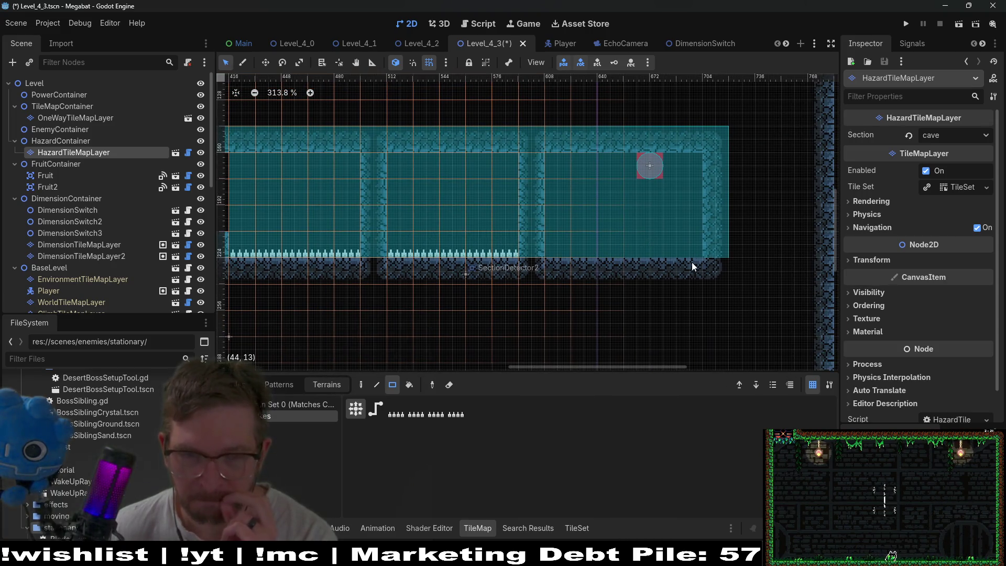
pyautogui.scroll(-3, 695, 261)
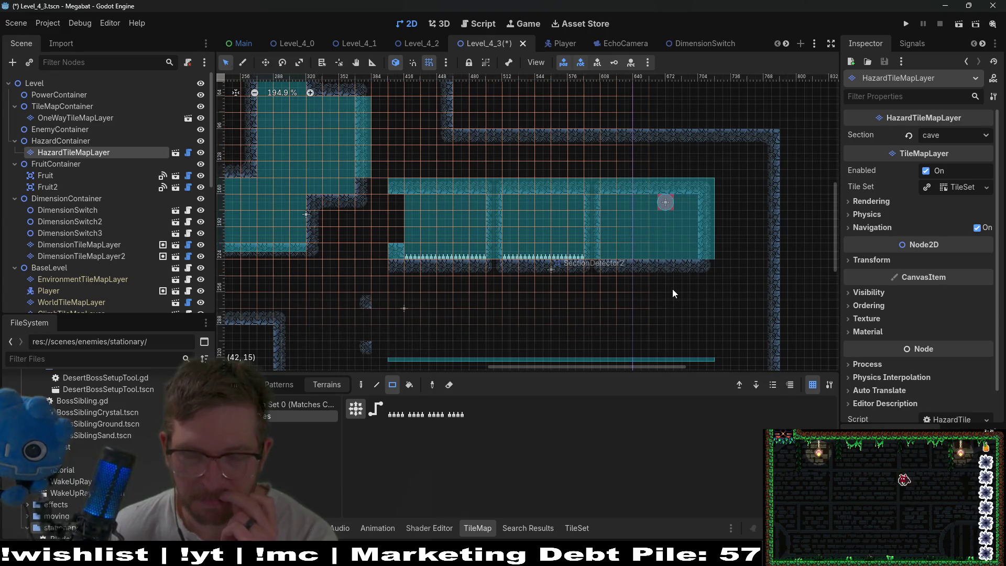
pyautogui.moveTo(671, 288); pyautogui.dragTo(714, 238)
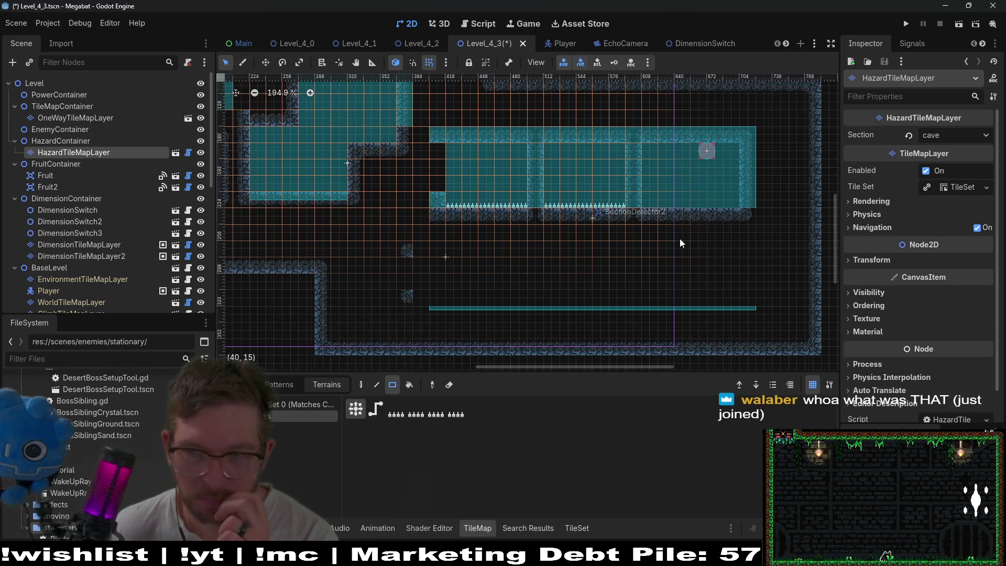
# Step: Run the current Level_4_3 scene, fly the bat right, and emit an echo
pyautogui.click(907, 24)
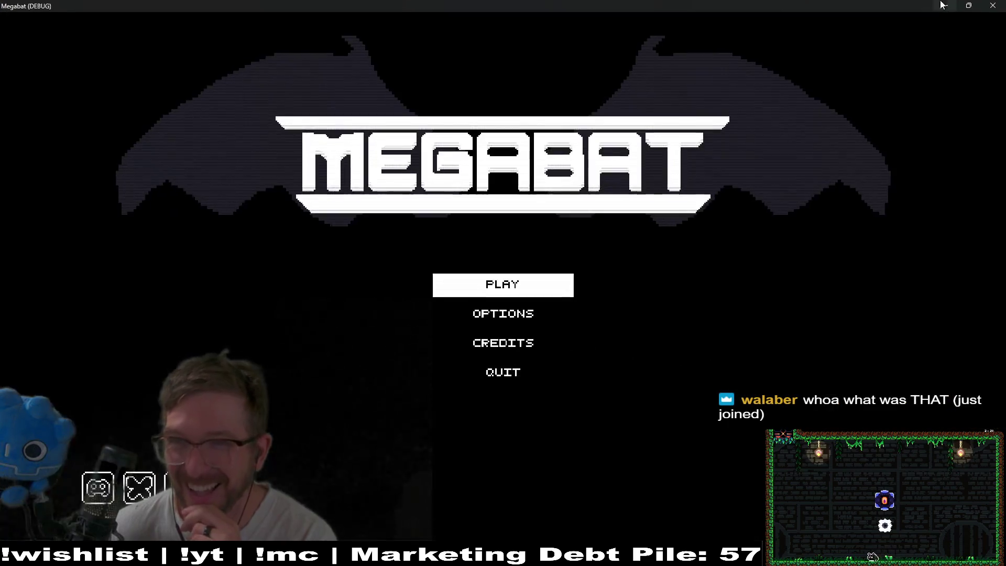
pyautogui.press('F8')
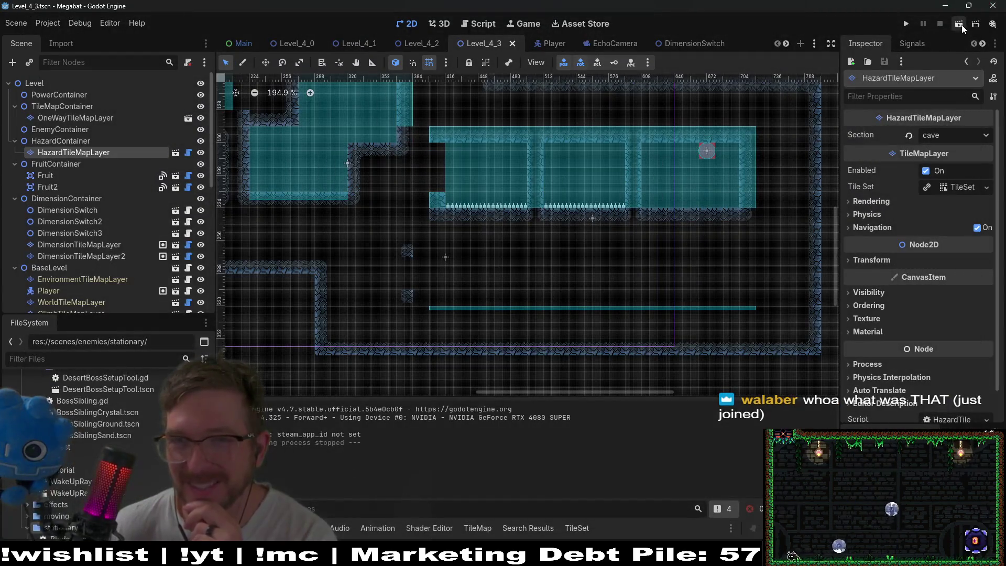
pyautogui.click(961, 24)
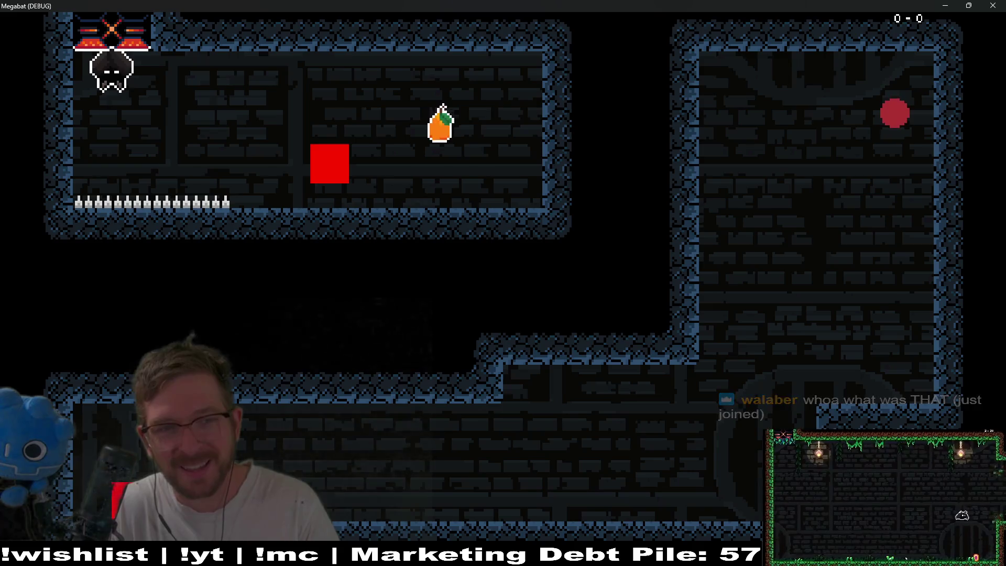
pyautogui.press('Right')
pyautogui.press('space')
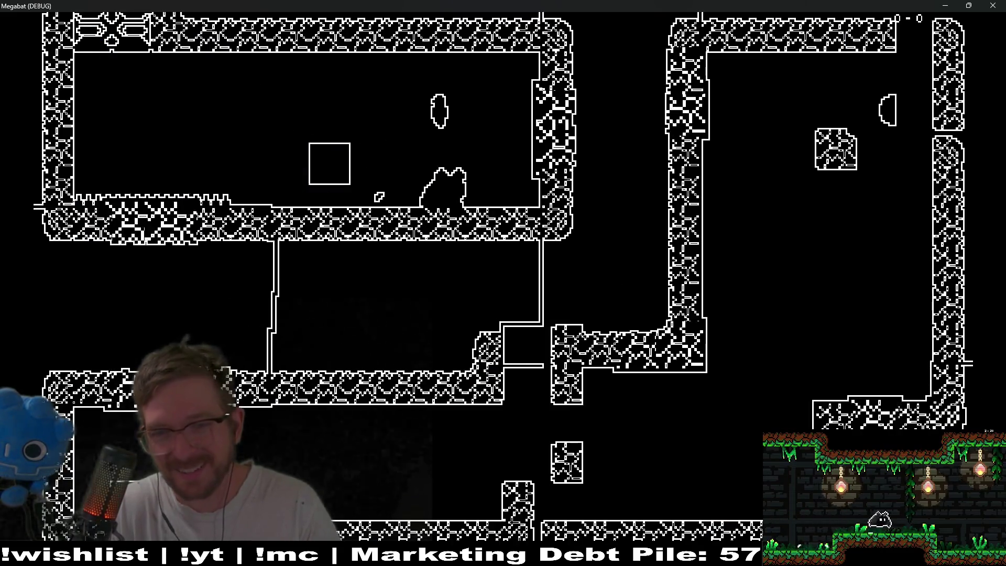
# Step: Fly the bat through the next rooms and out the bottom-right exit, then quit with F8
pyautogui.press('Right')
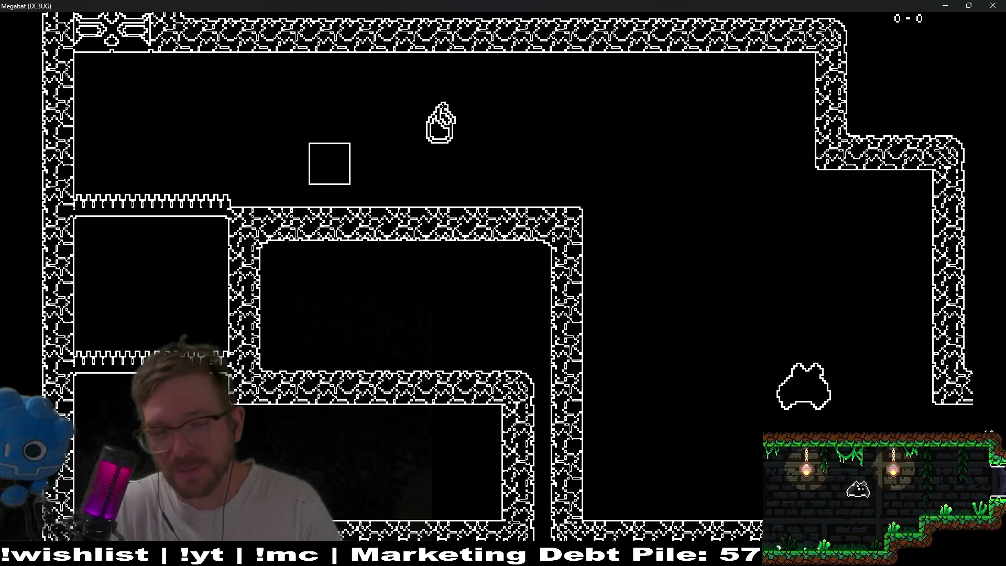
pyautogui.press('Right')
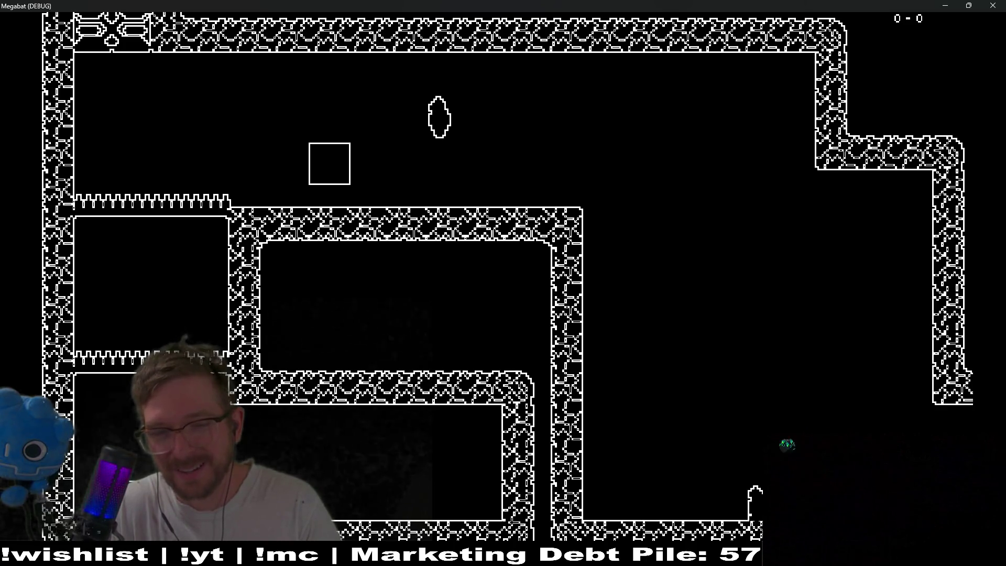
pyautogui.press('Right')
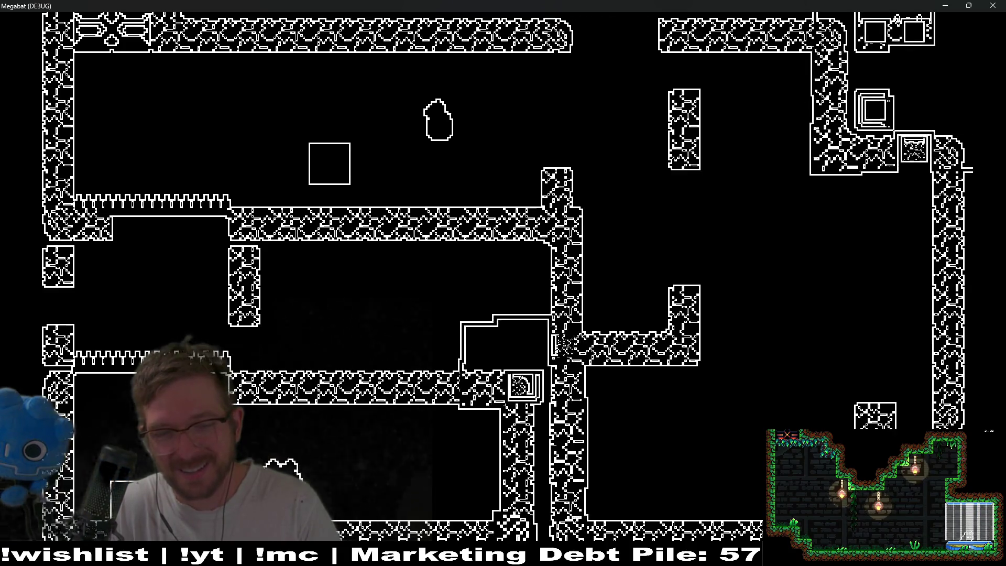
pyautogui.press('Right')
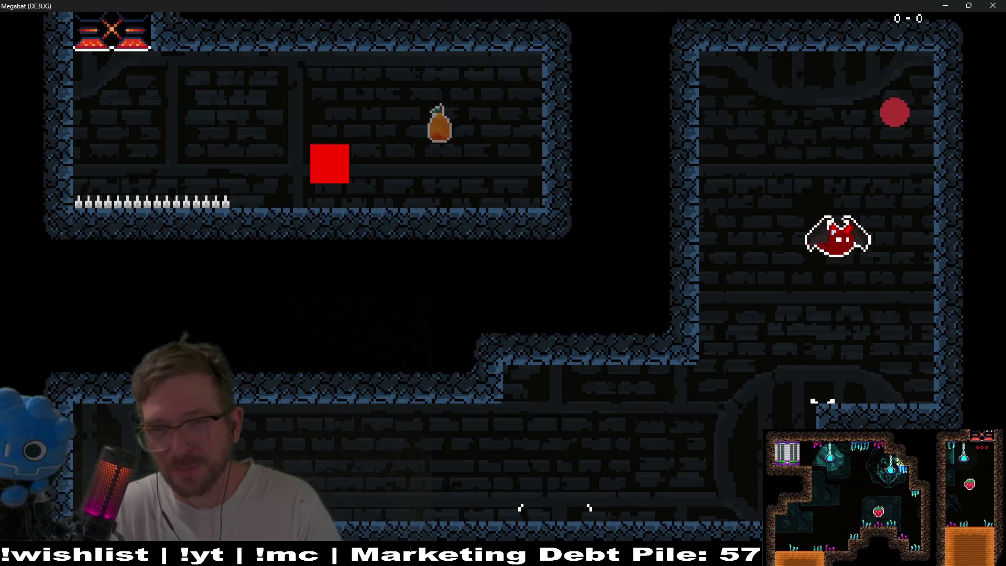
pyautogui.press('Left')
pyautogui.press('Left')
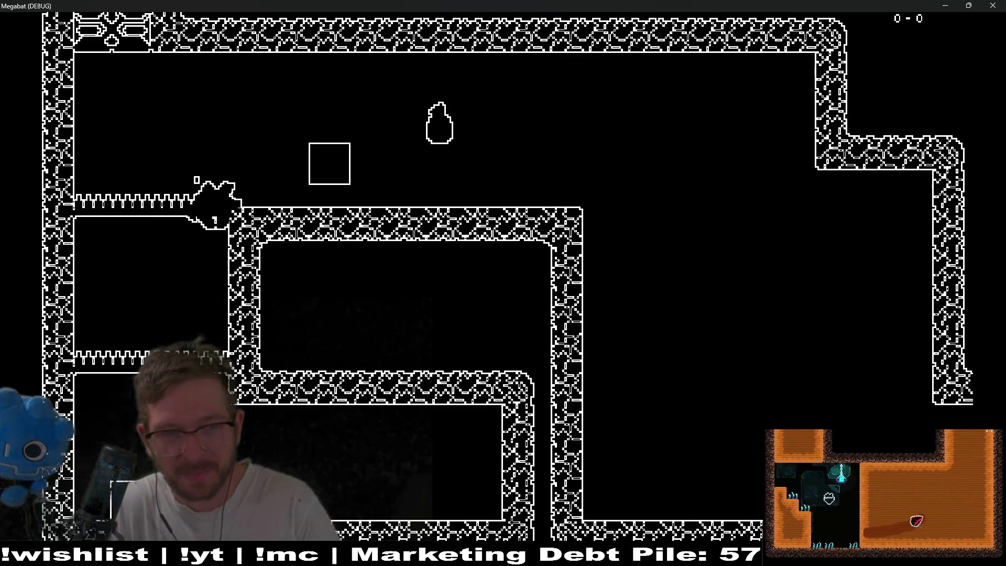
pyautogui.press('Right')
pyautogui.press('Down')
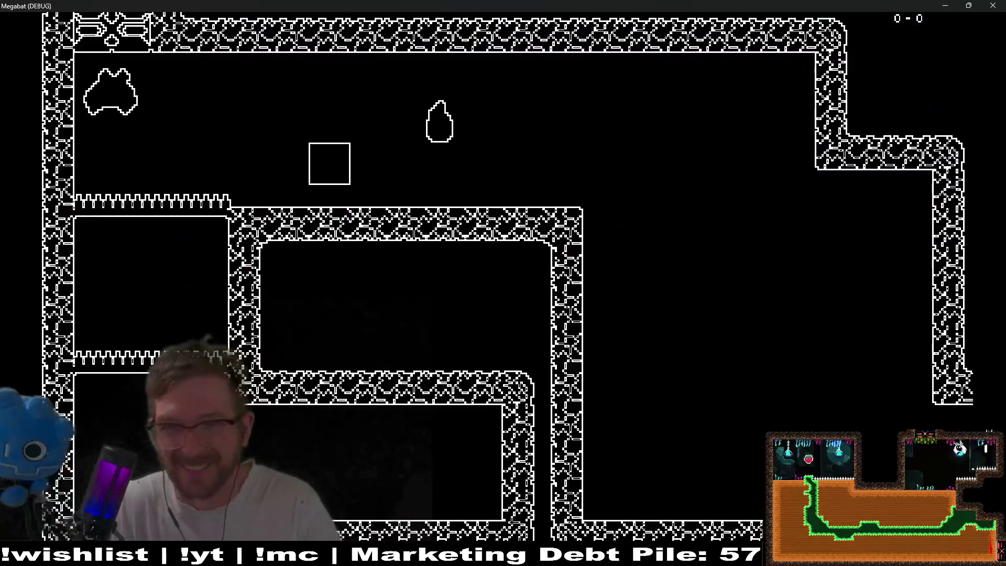
pyautogui.press('Right')
pyautogui.press('Down')
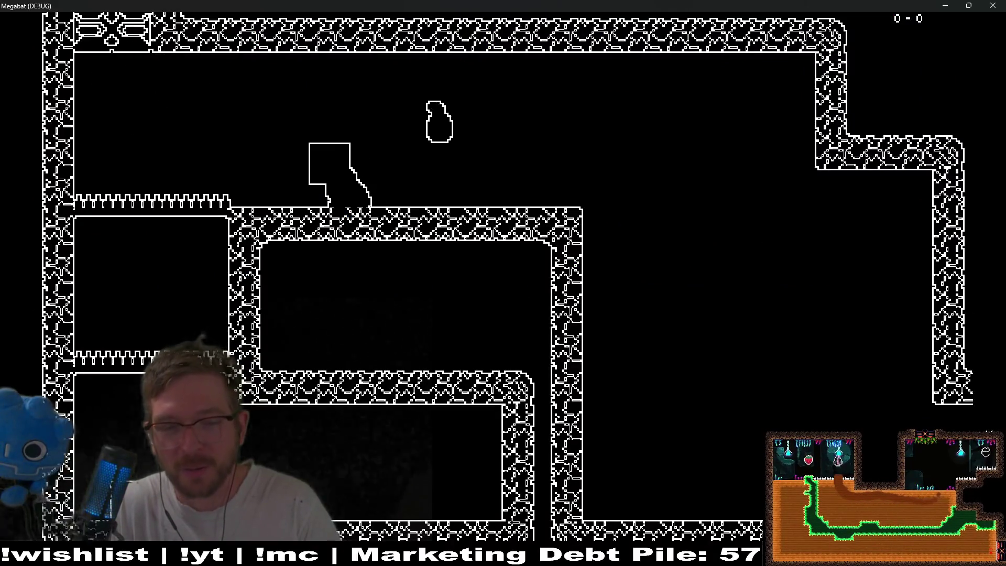
pyautogui.press('Right')
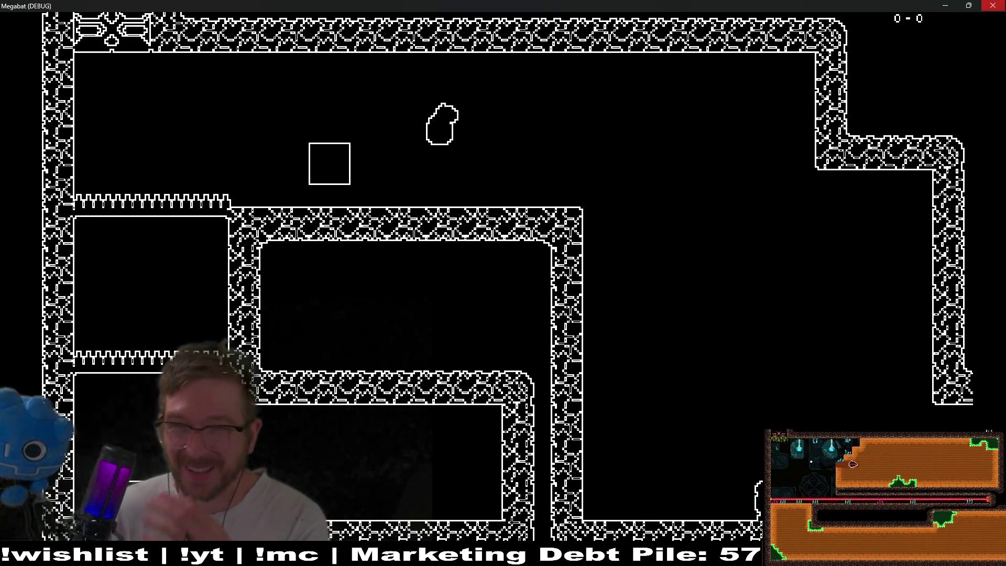
pyautogui.press('F8')
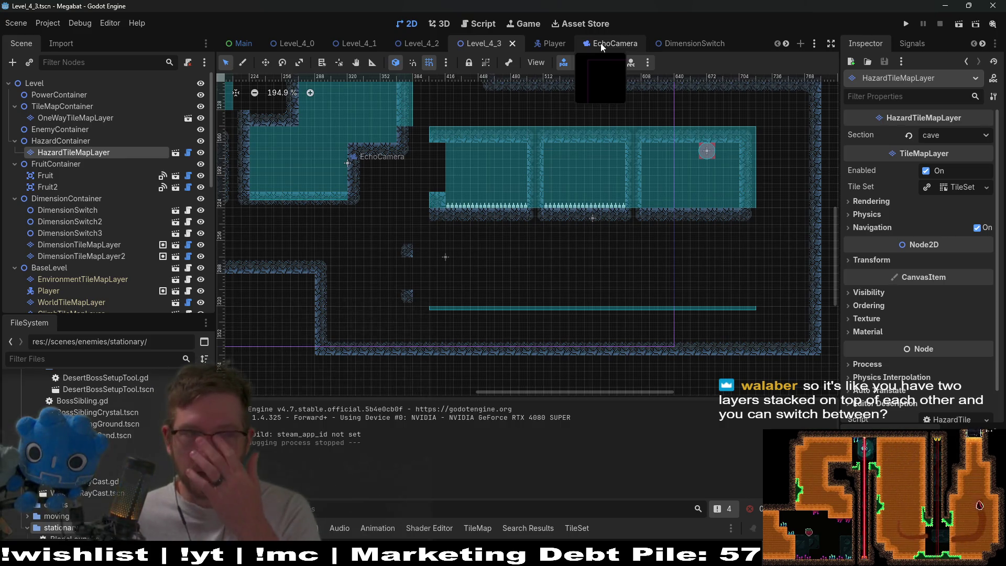
# Step: Compare the DimensionTileMapLayer and DimensionTileMapLayer2 Inspector properties, ending on DimensionTileMapLayer2
pyautogui.click(45, 246)
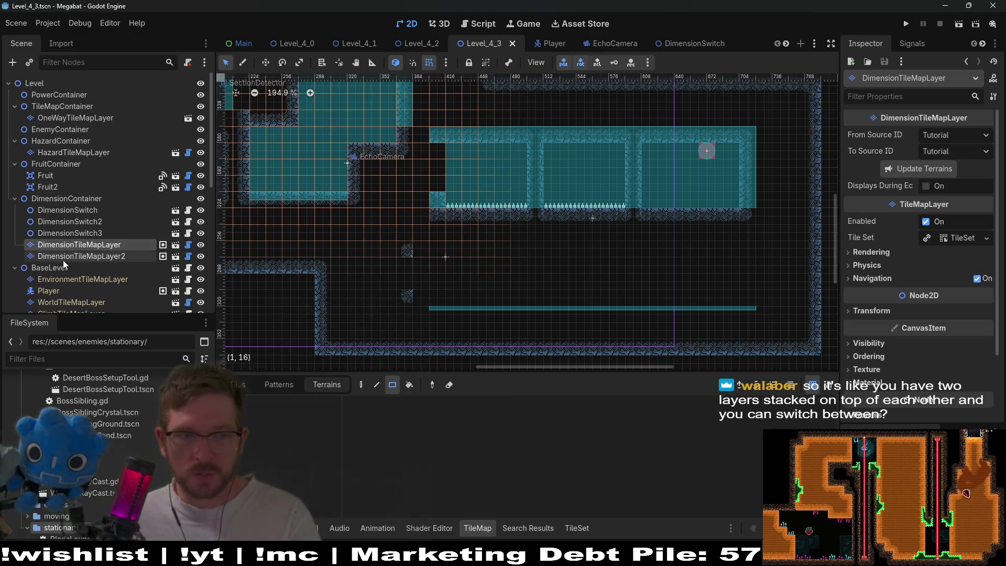
pyautogui.click(71, 260)
pyautogui.click(94, 245)
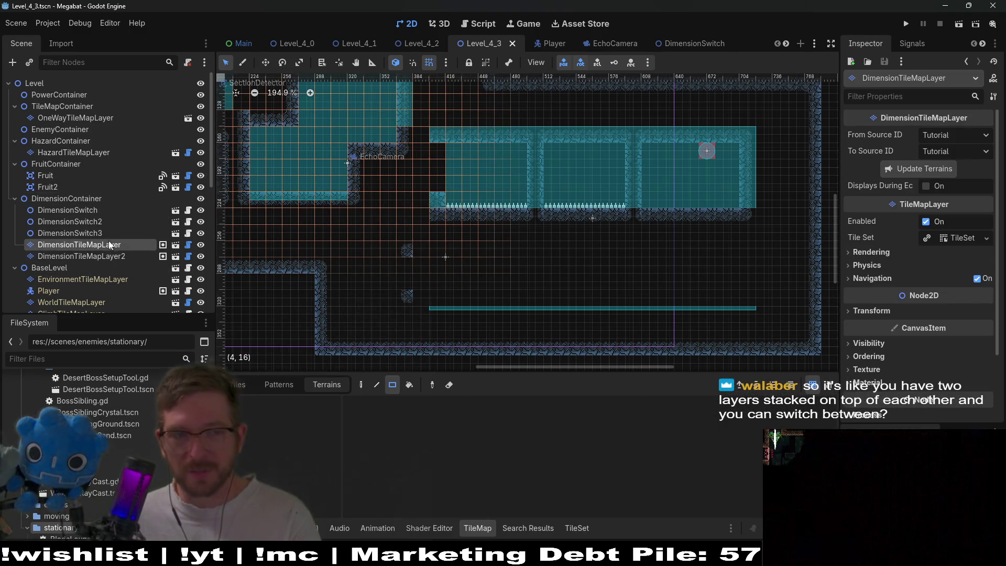
pyautogui.moveTo(303, 152)
pyautogui.mouseDown()
pyautogui.moveTo(586, 210)
pyautogui.moveTo(453, 244)
pyautogui.mouseUp()
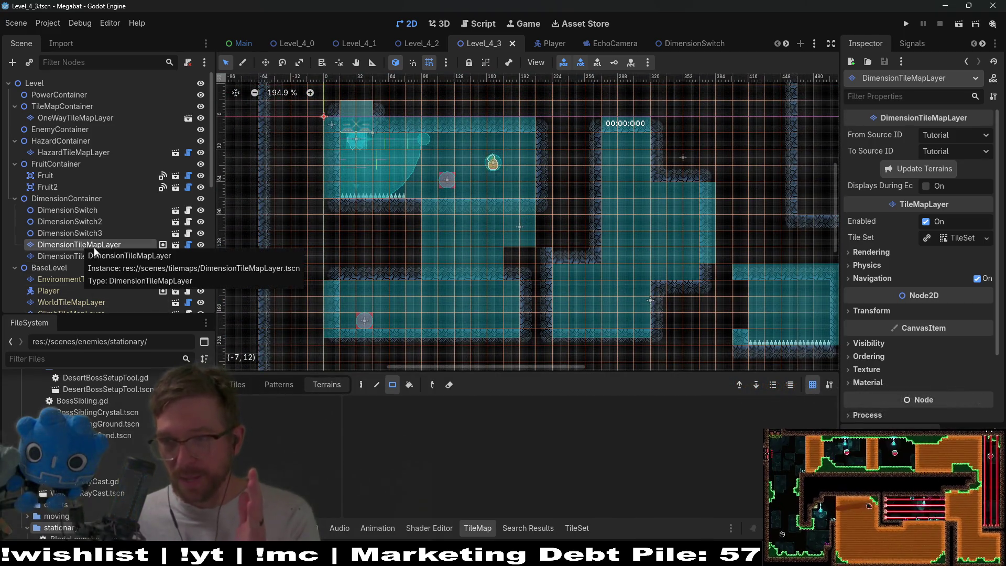
pyautogui.click(73, 256)
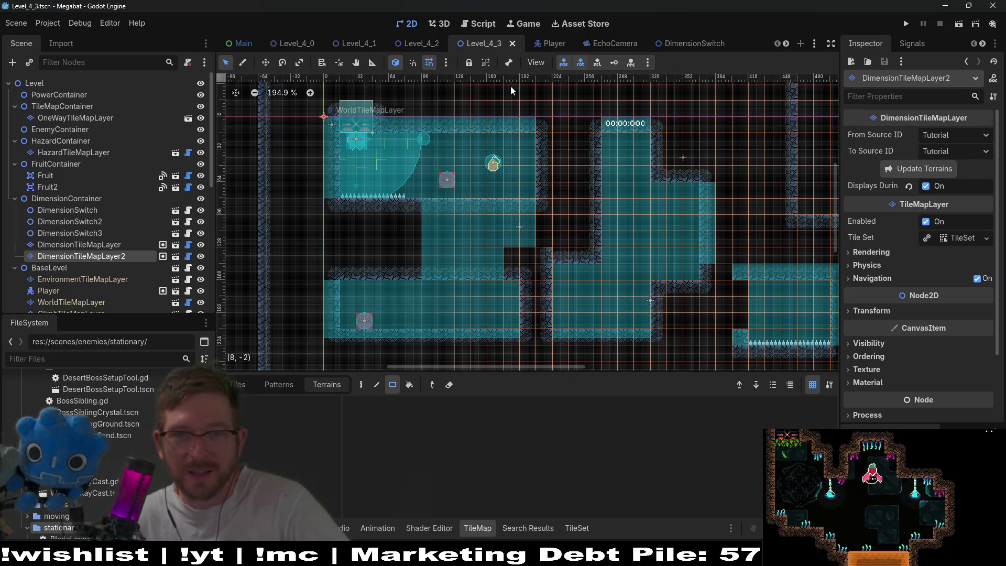
# Step: Open EchoCamera.gd through a quick file search for 'echo'
pyautogui.hotkey('alt', 'shift', 'o')
pyautogui.write('edbelly')
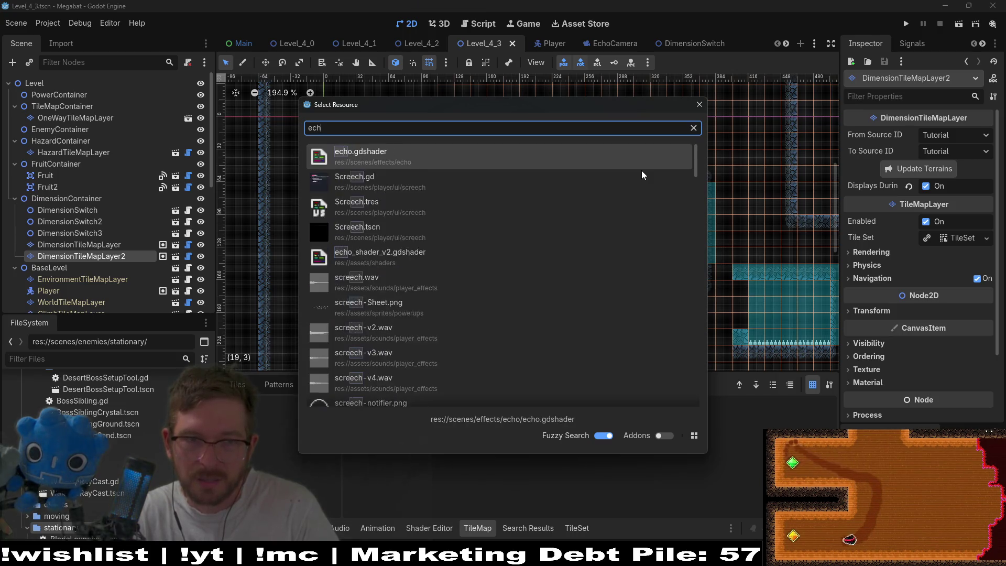
pyautogui.press('Escape')
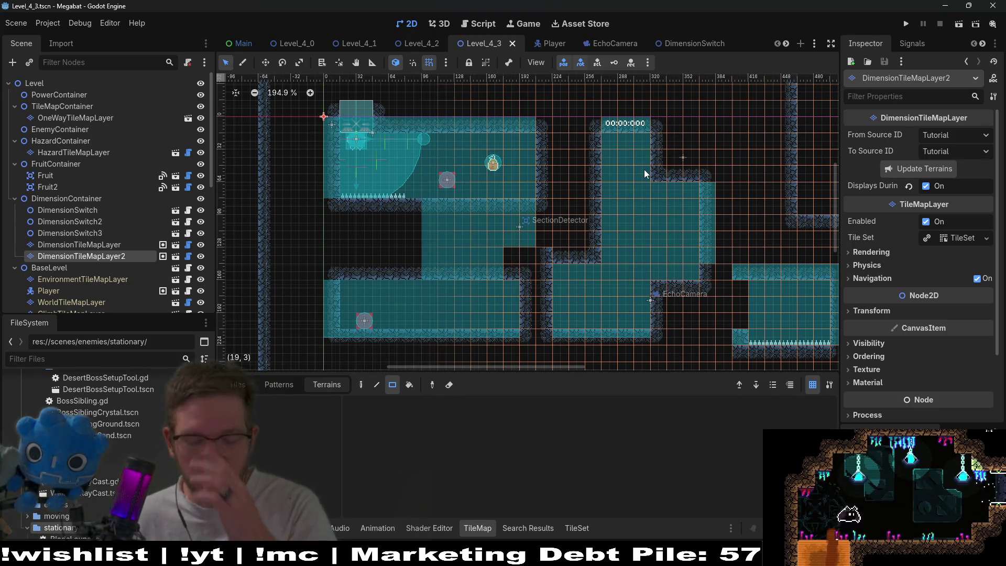
pyautogui.hotkey('shift', 'alt', 'o')
pyautogui.write('echo')
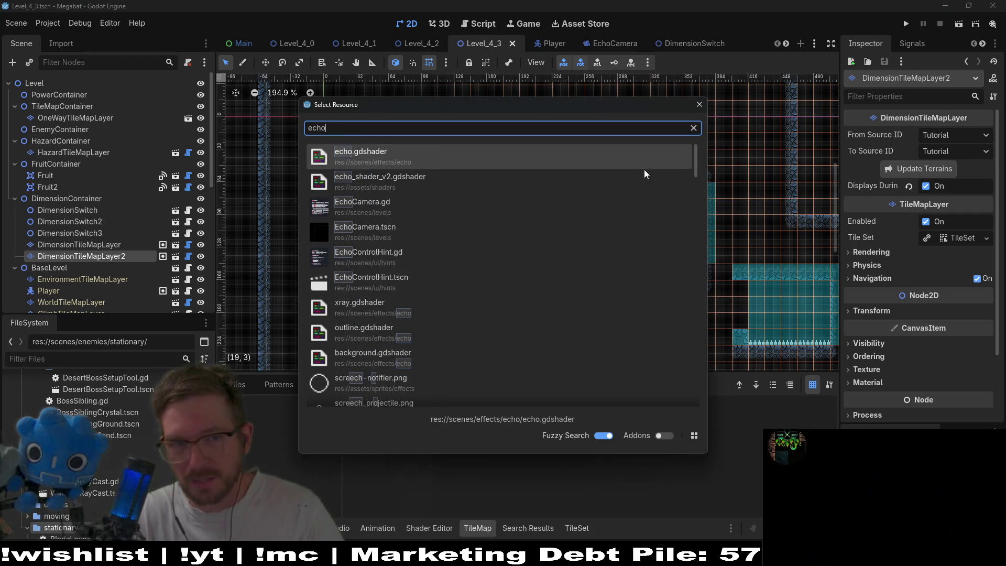
pyautogui.press('Down')
pyautogui.press('Down')
pyautogui.press('Return')
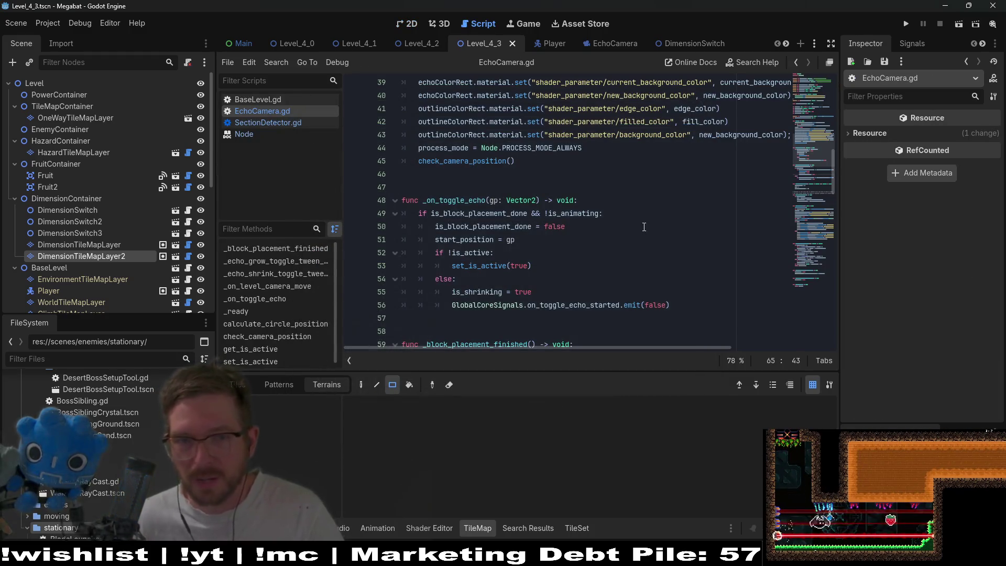
pyautogui.scroll(4, 645, 170)
# Step: Search the project files for 'player' and move toward Player.gd
pyautogui.hotkey('shift', 'alt', 'o')
pyautogui.write('player')
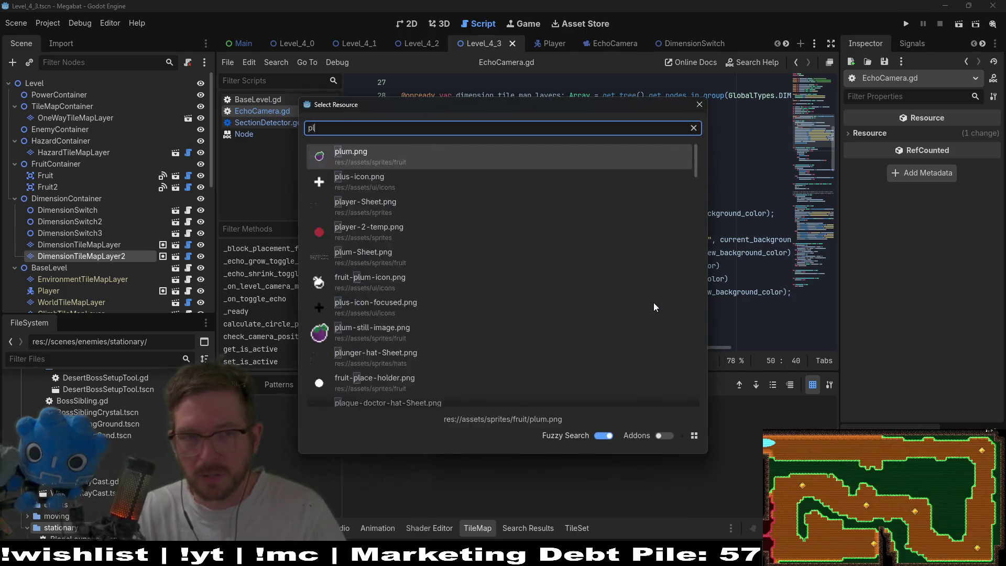
pyautogui.press('Down')
pyautogui.press('Down')
pyautogui.press('Down')
# Step: Open the Player scene and search Player.gd for save code ('sav', then 'on_sa')
pyautogui.press('Return')
pyautogui.scroll(20, 655, 303)
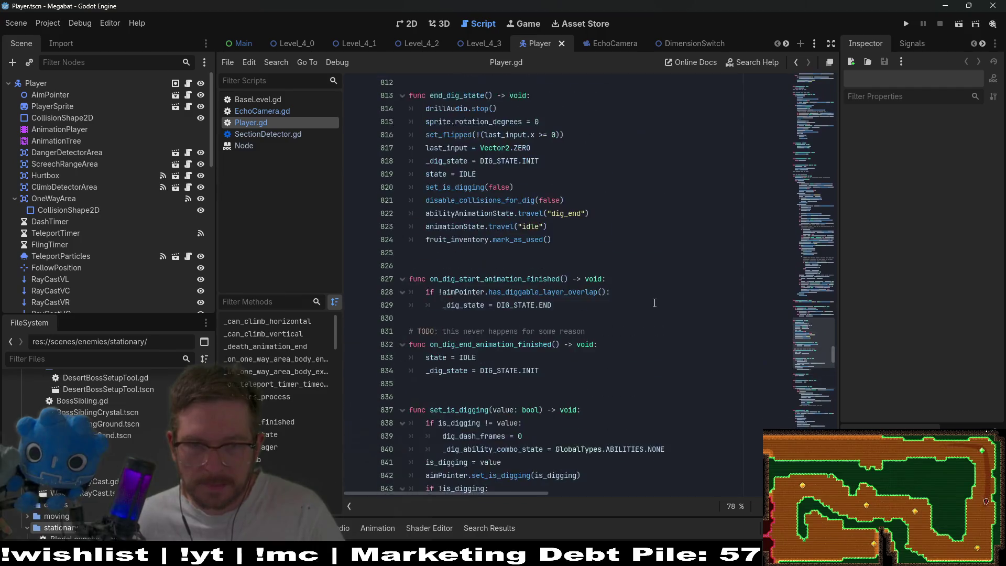
pyautogui.scroll(17, 655, 303)
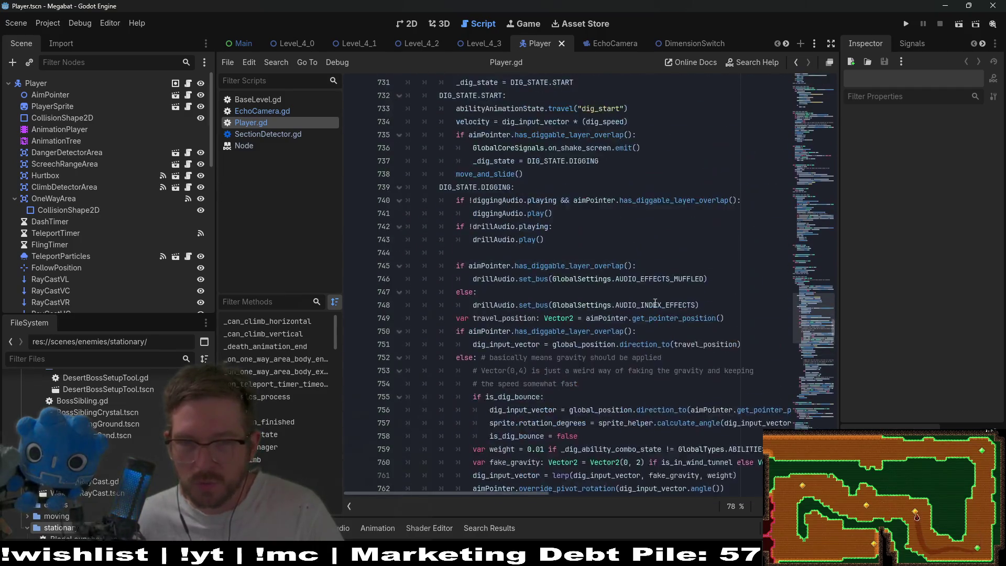
pyautogui.hotkey('ctrl', 'f')
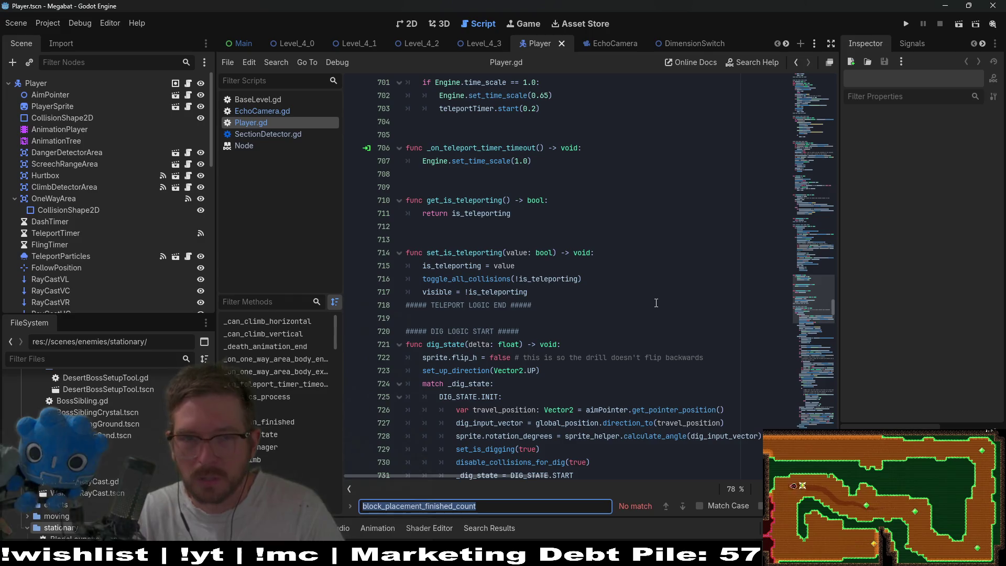
pyautogui.write('save')
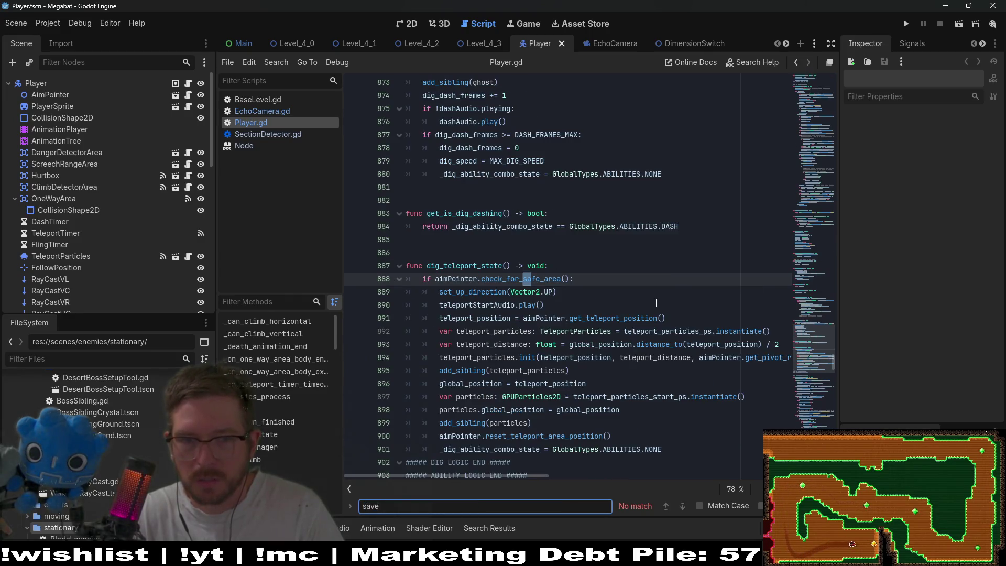
pyautogui.press('BackSpace')
pyautogui.press('BackSpace')
pyautogui.press('BackSpace')
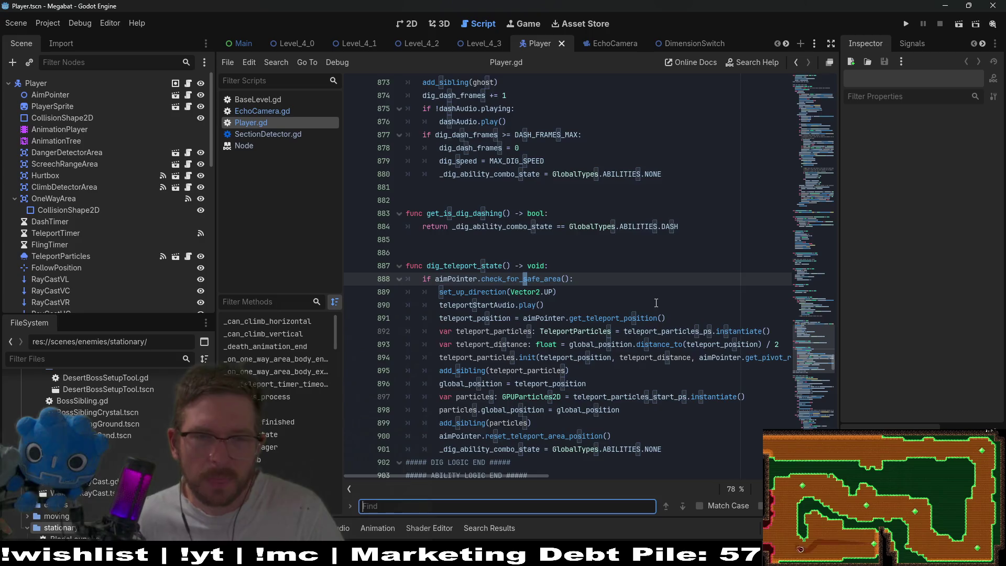
pyautogui.write('on_sa')
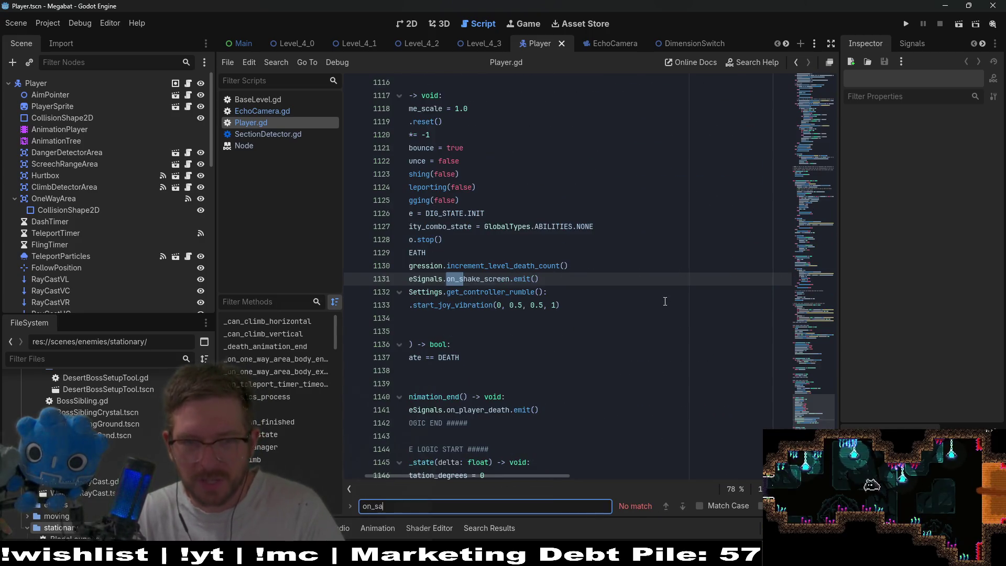
pyautogui.click(665, 302)
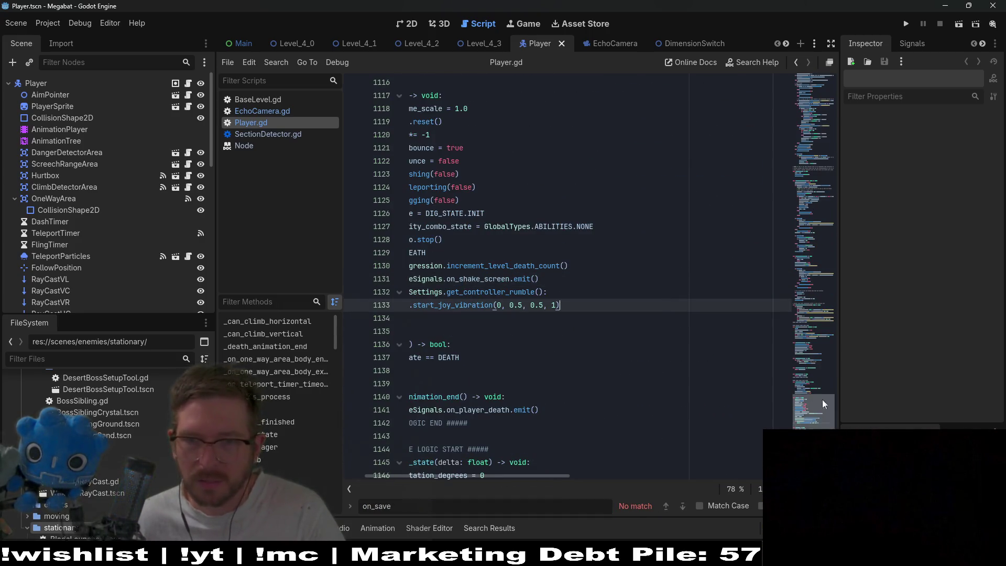
# Step: Follow on_fruit_collected into GlobalCoreSignals.gd and review its signal declarations
pyautogui.moveTo(821, 413); pyautogui.dragTo(821, 115)
pyautogui.moveTo(524, 302)
pyautogui.mouseDown()
pyautogui.moveTo(472, 262)
pyautogui.moveTo(461, 79)
pyautogui.moveTo(420, 157)
pyautogui.moveTo(405, 130)
pyautogui.mouseUp()
pyautogui.scroll(-15, 540, 319)
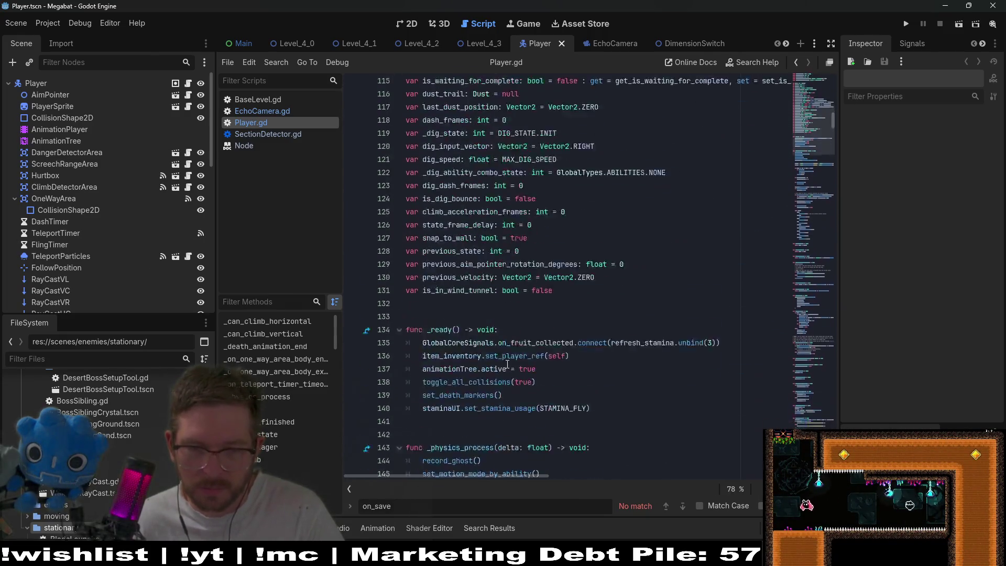
pyautogui.click(529, 342)
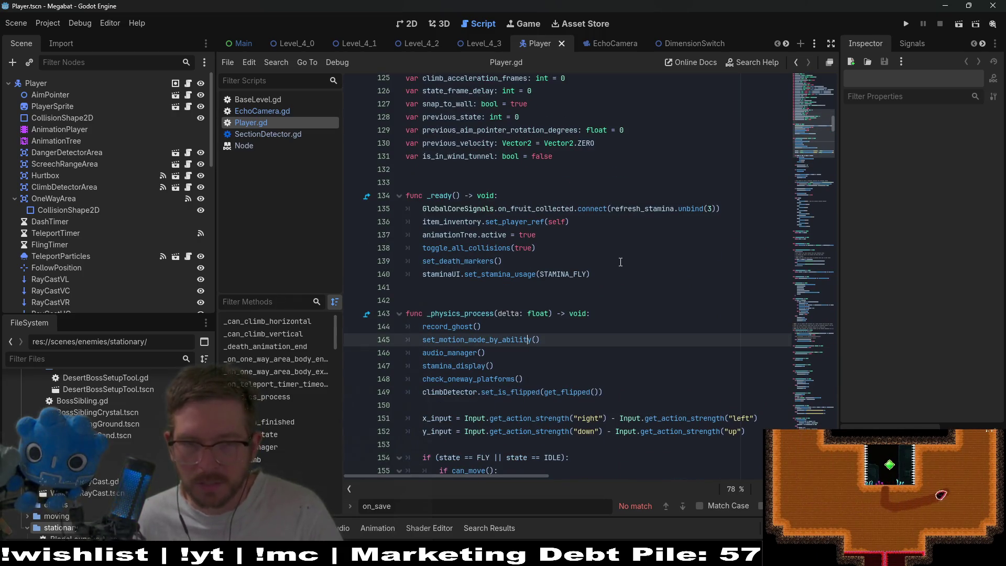
pyautogui.keyDown('ctrl'); pyautogui.click(532, 209); pyautogui.keyUp('ctrl')
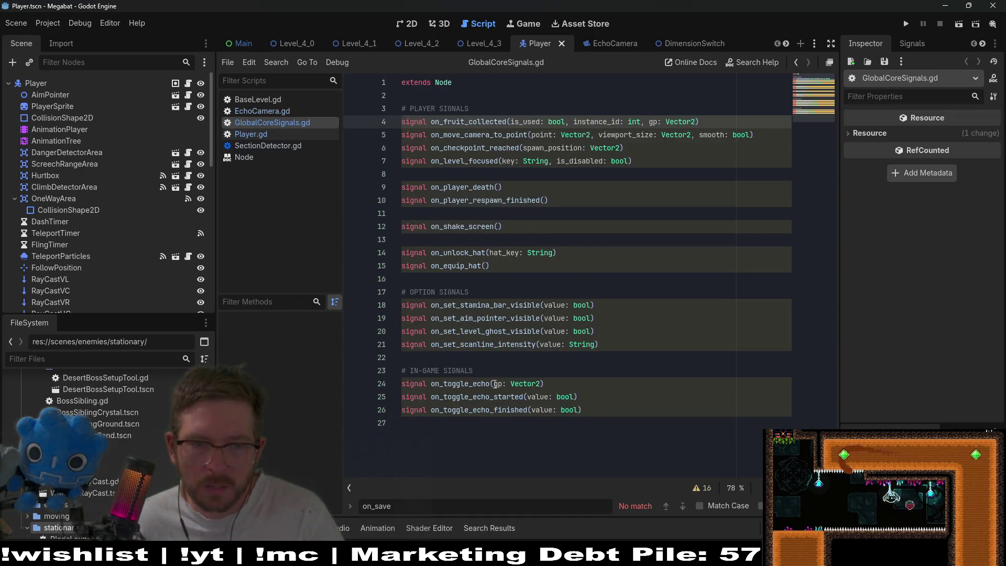
pyautogui.doubleClick(468, 147)
pyautogui.click(466, 160)
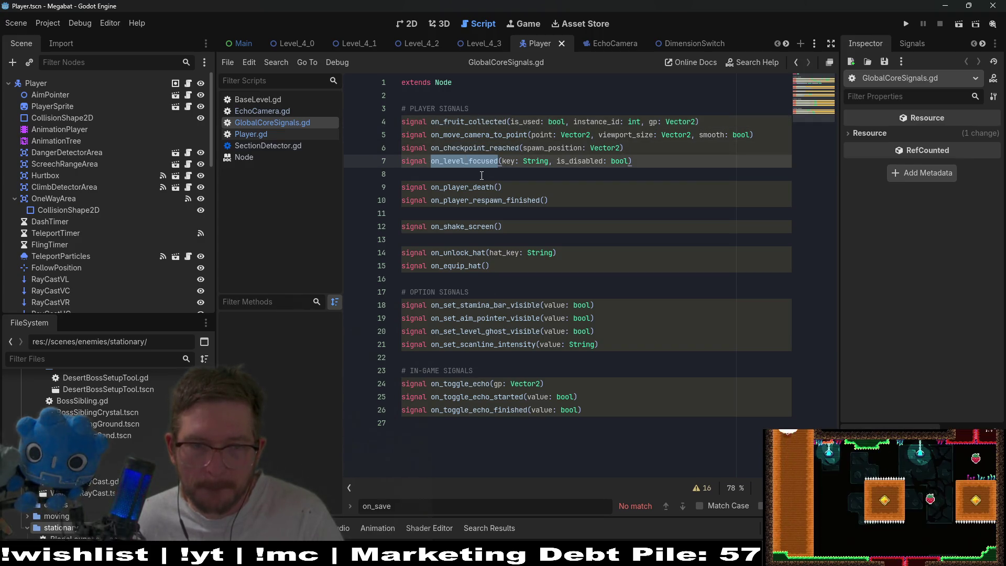
pyautogui.click(652, 204)
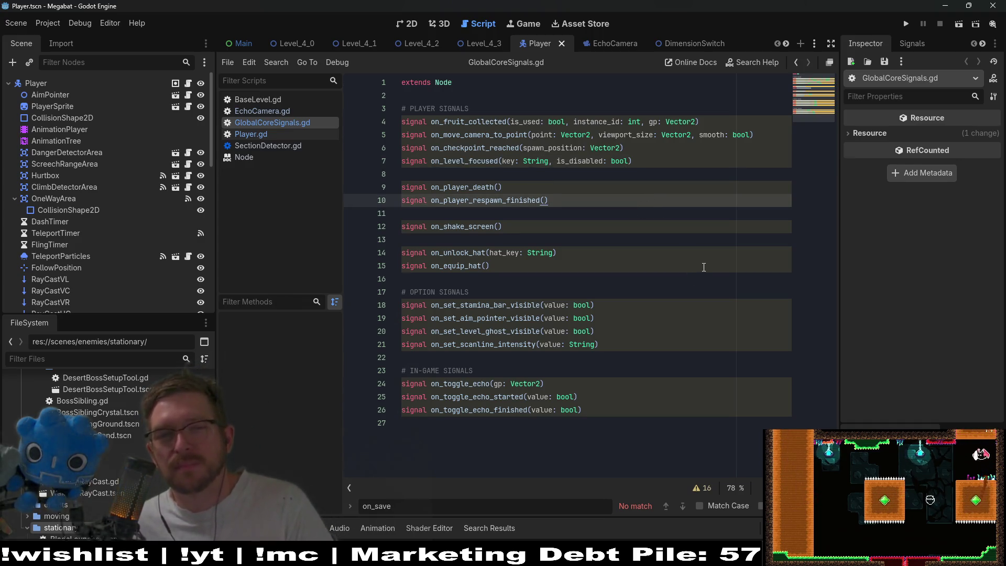
# Step: Search the project for on_load and open the on_load_data declaration in GlobalLevelData.gd
pyautogui.hotkey('ctrl', 'shift', 'f')
pyautogui.write('on_load')
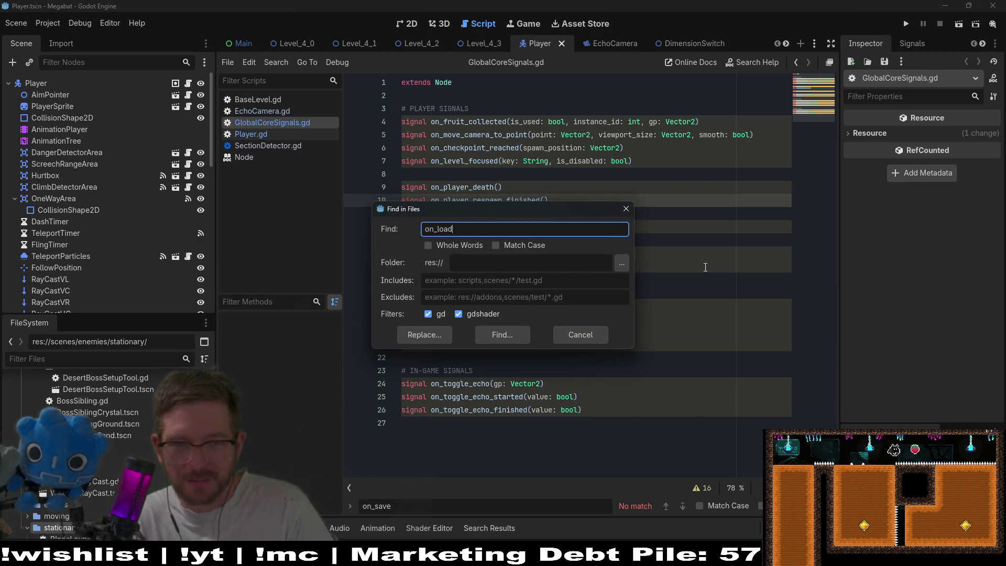
pyautogui.press('Return')
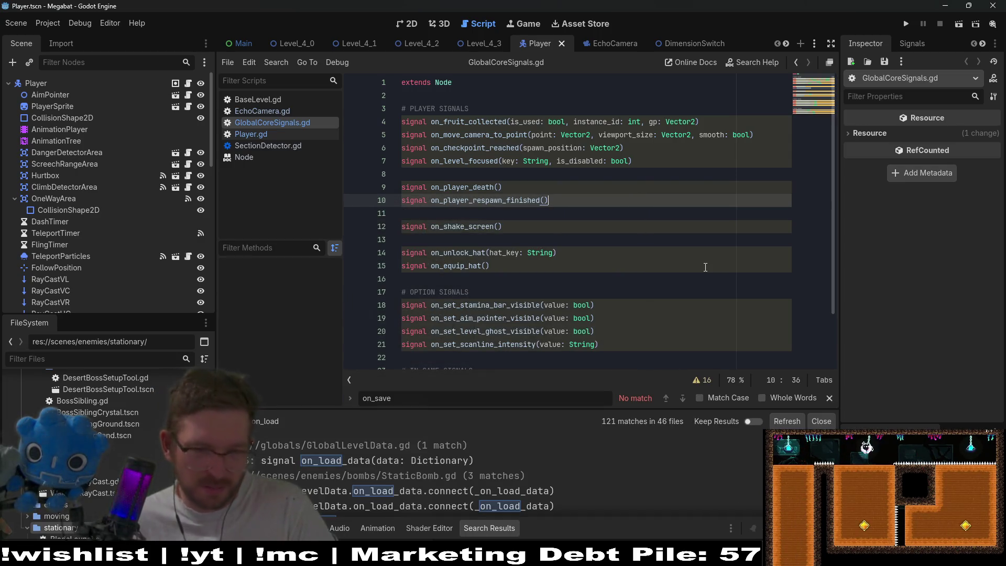
pyautogui.click(388, 463)
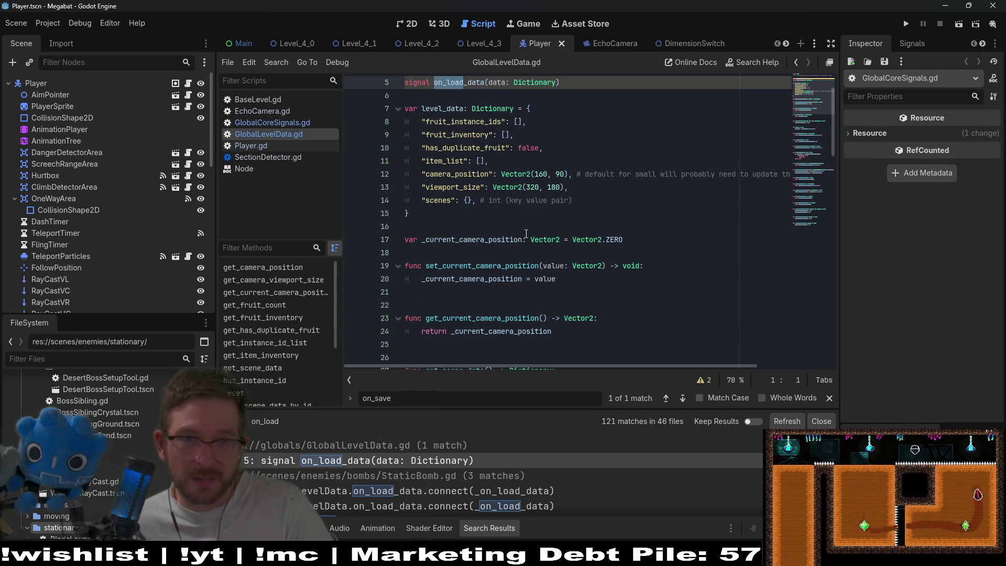
pyautogui.scroll(2, 454, 134)
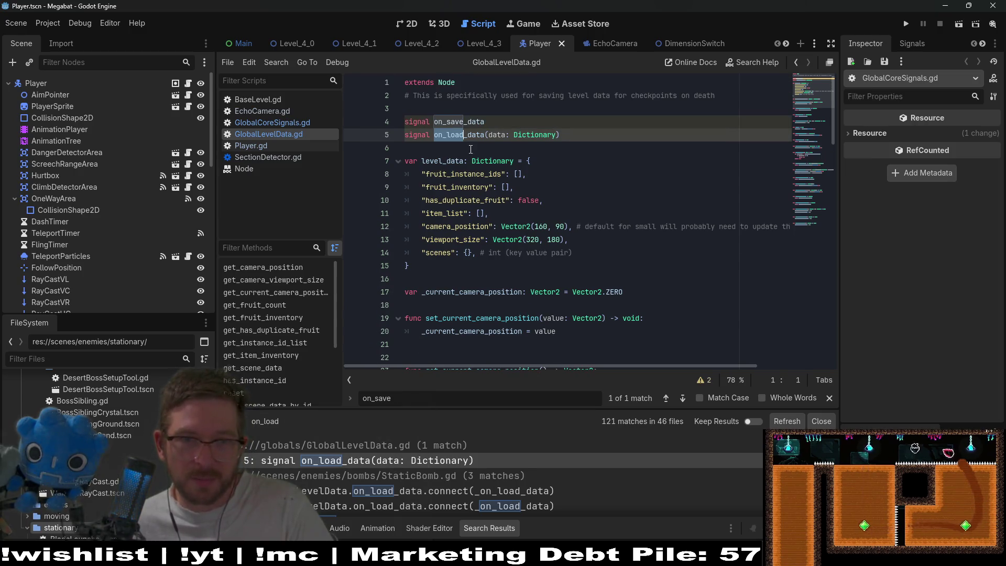
pyautogui.doubleClick(466, 121)
# Step: Search for on_save_data usages, copy StaticBomb's two save/load connect lines, and return to EchoCamera
pyautogui.hotkey('ctrl', 'shift', 'f')
pyautogui.press('Return')
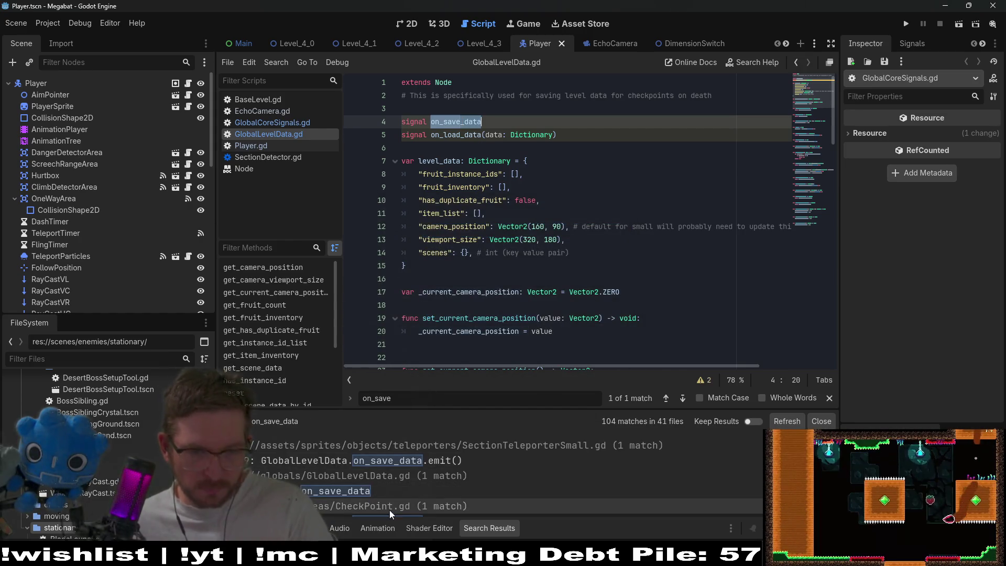
pyautogui.scroll(-3, 410, 479)
pyautogui.click(407, 504)
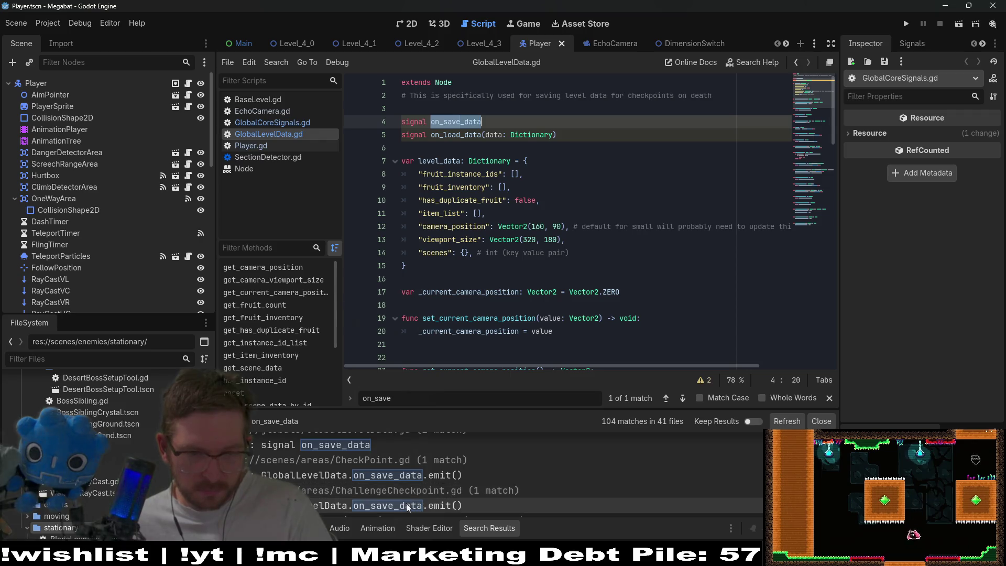
pyautogui.click(434, 476)
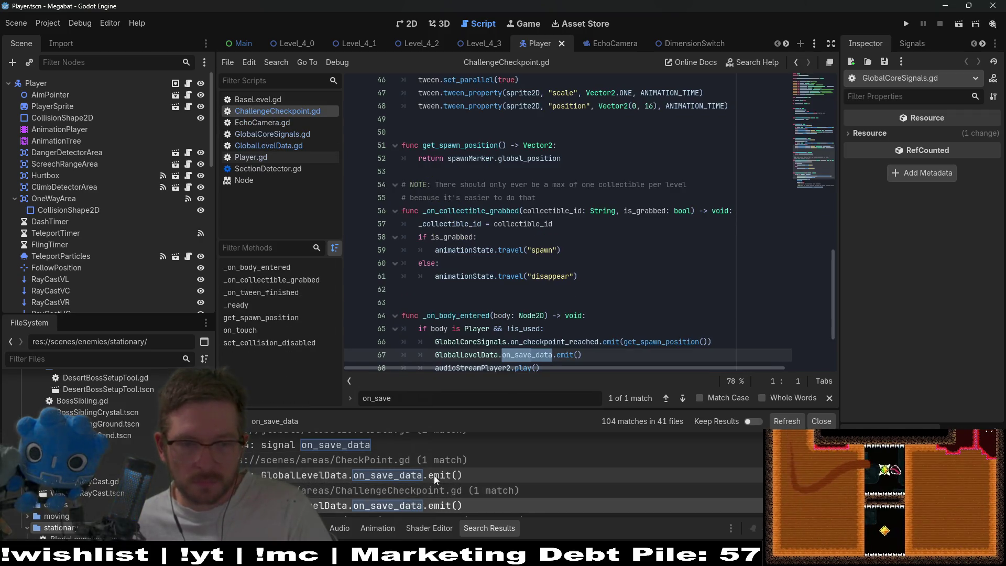
pyautogui.scroll(-3, 434, 476)
pyautogui.click(461, 474)
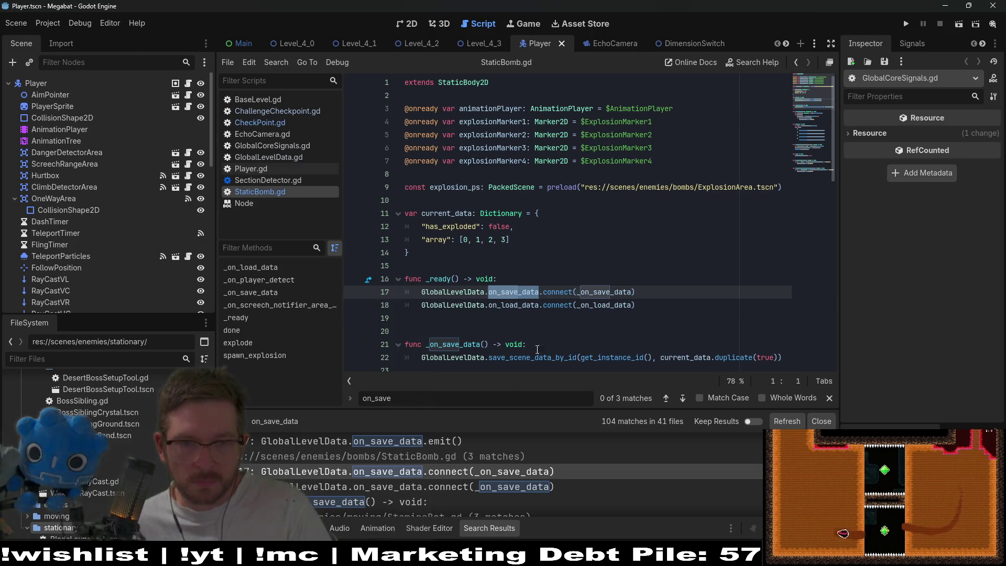
pyautogui.moveTo(632, 305)
pyautogui.mouseDown()
pyautogui.moveTo(472, 304)
pyautogui.moveTo(386, 290)
pyautogui.mouseUp()
pyautogui.hotkey('ctrl', 'c')
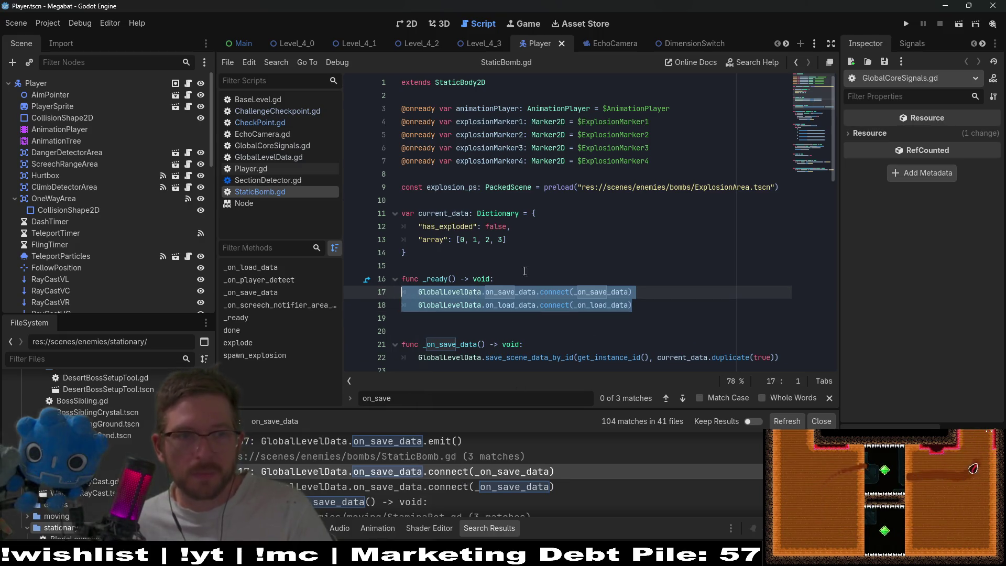
pyautogui.click(602, 43)
pyautogui.scroll(4, 534, 203)
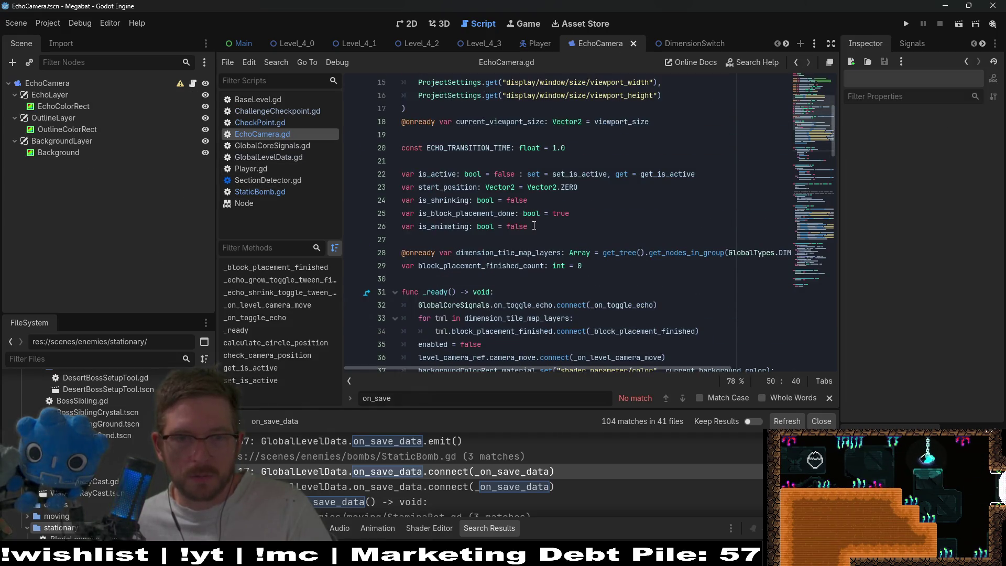
# Step: Paste the on_save_data and on_load_data connect lines into EchoCamera's _ready
pyautogui.click(519, 294)
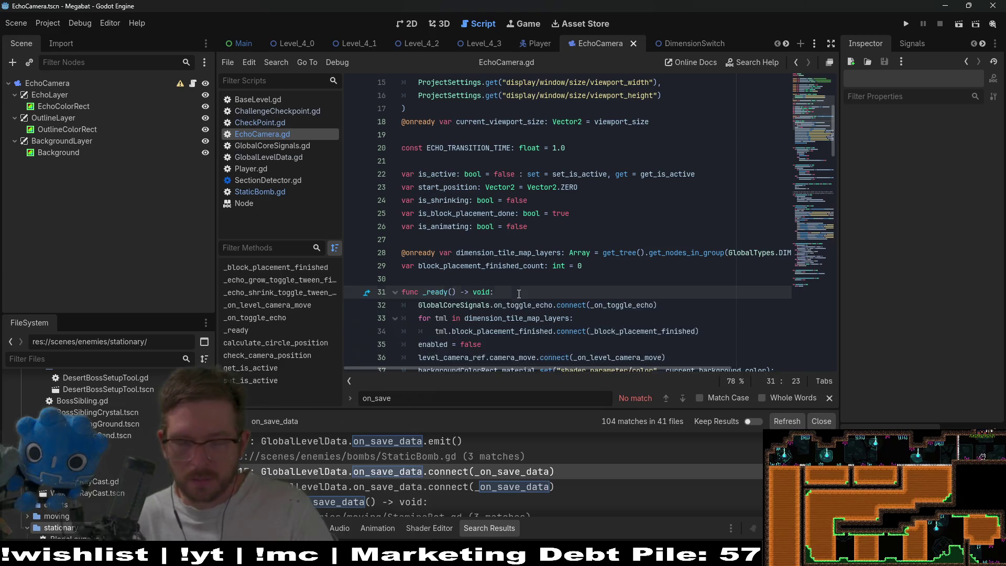
pyautogui.press('Return')
pyautogui.hotkey('ctrl', 'v')
pyautogui.press('BackSpace')
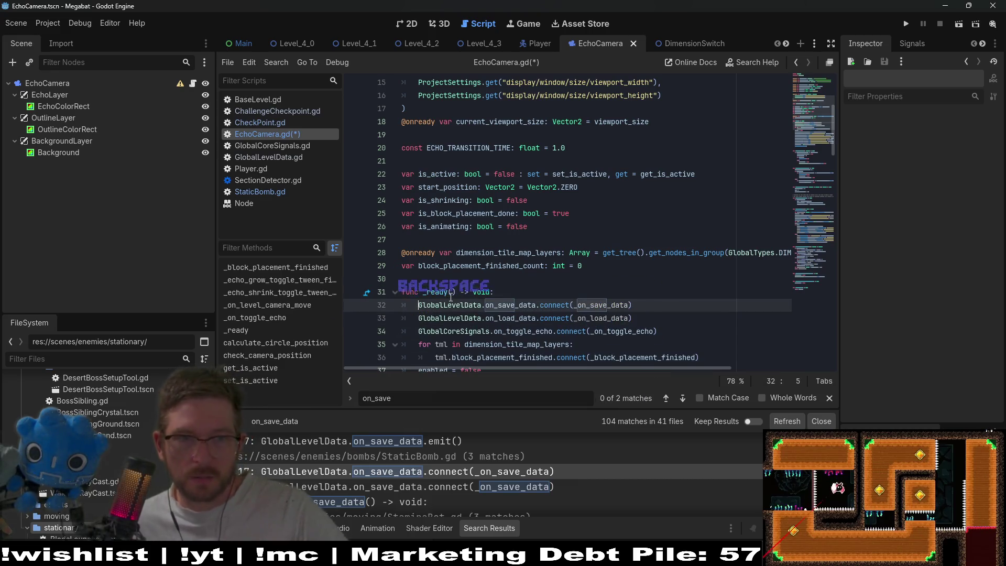
pyautogui.scroll(-2, 610, 276)
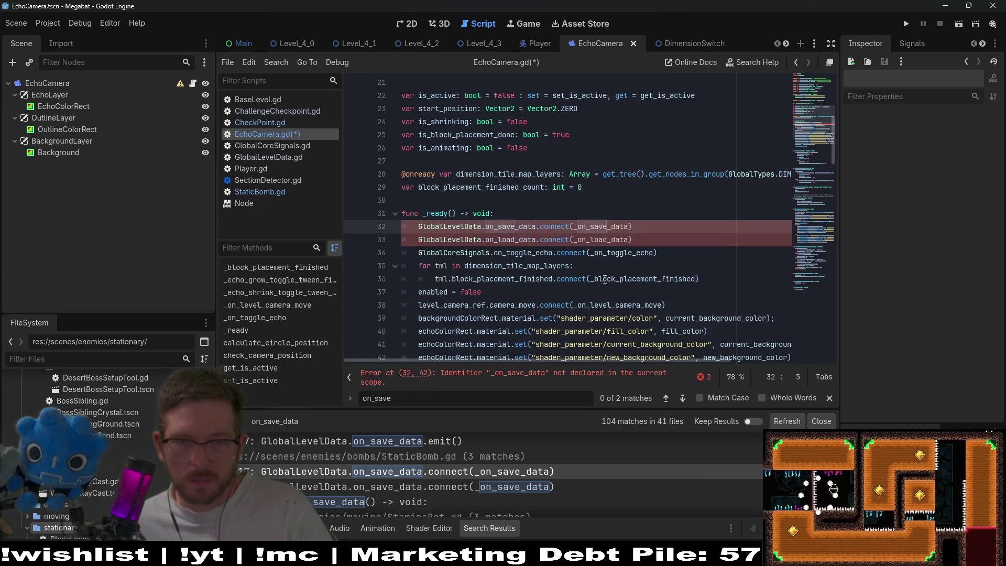
# Step: Copy StaticBomb's _on_save_data and _on_load_data handlers and paste them after _ready
pyautogui.click(443, 486)
pyautogui.scroll(-4, 642, 277)
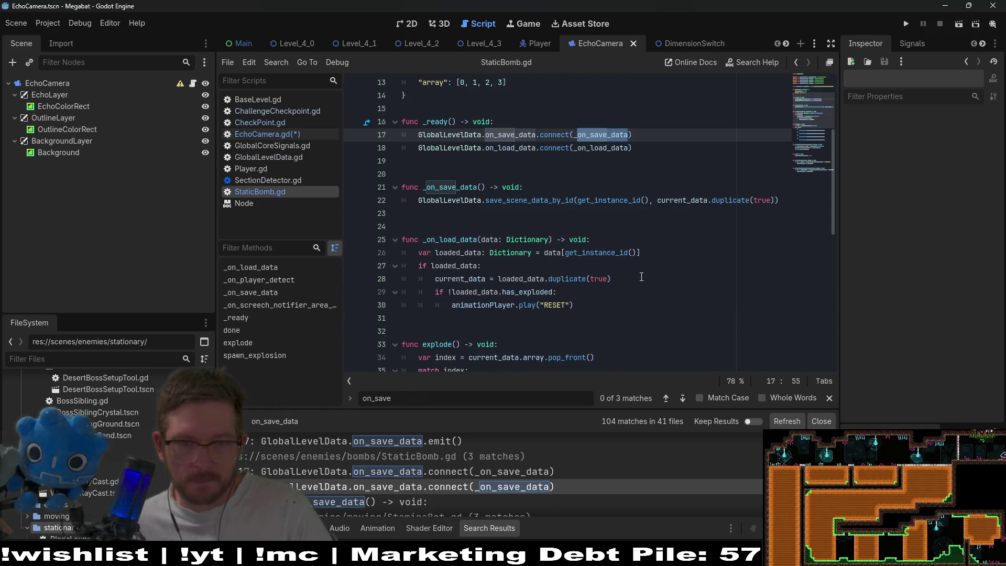
pyautogui.moveTo(575, 305)
pyautogui.mouseDown()
pyautogui.moveTo(524, 304)
pyautogui.moveTo(401, 187)
pyautogui.mouseUp()
pyautogui.hotkey('ctrl', 'c')
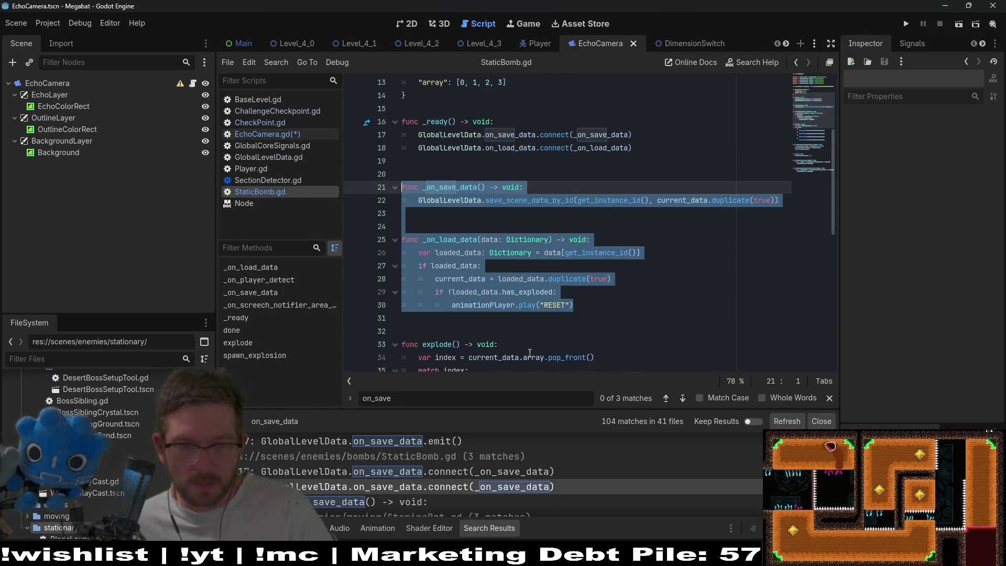
pyautogui.click(193, 84)
pyautogui.scroll(-7, 429, 209)
pyautogui.click(429, 195)
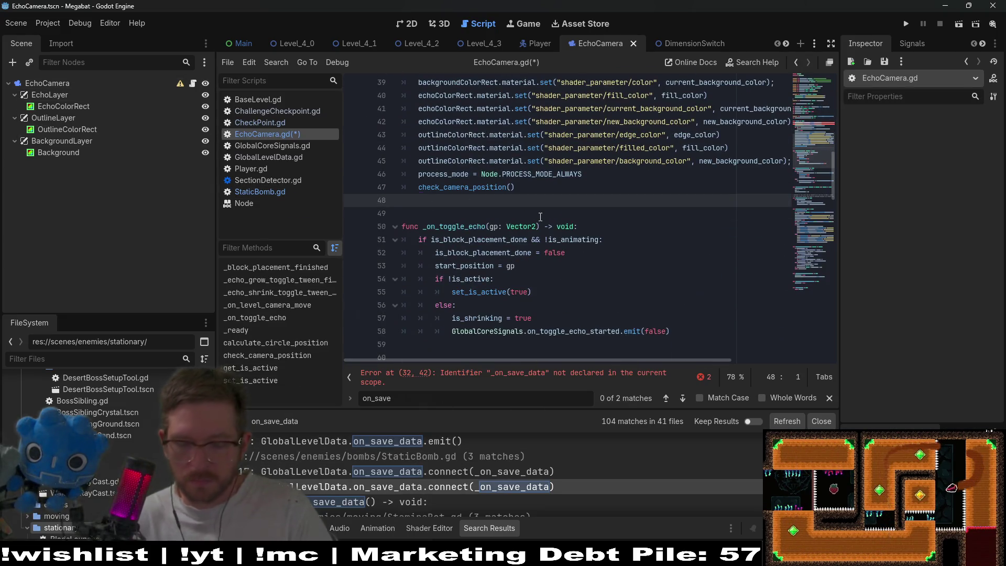
pyautogui.press('Return')
pyautogui.hotkey('ctrl', 'v')
pyautogui.click(498, 204)
pyautogui.press('Return')
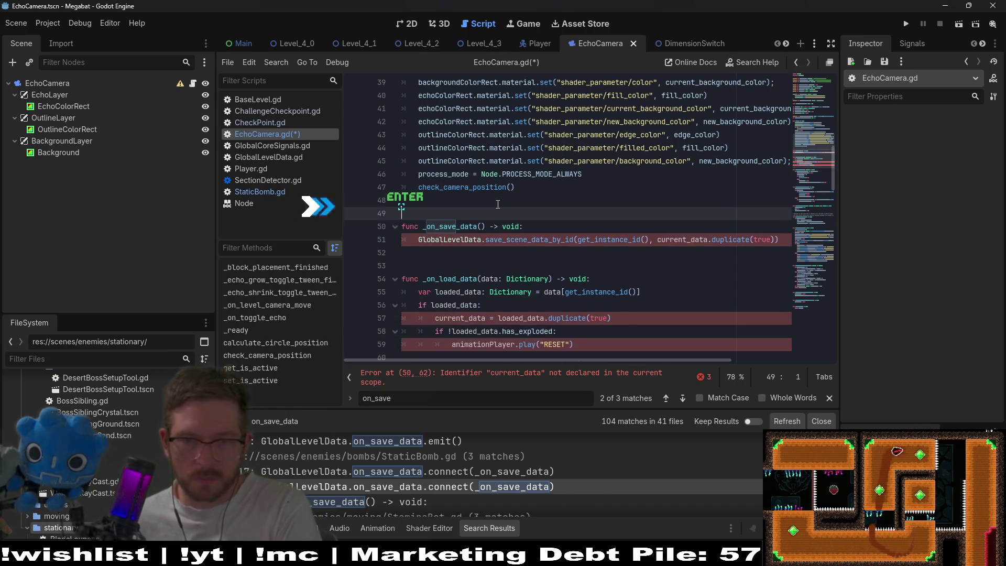
pyautogui.scroll(5, 619, 236)
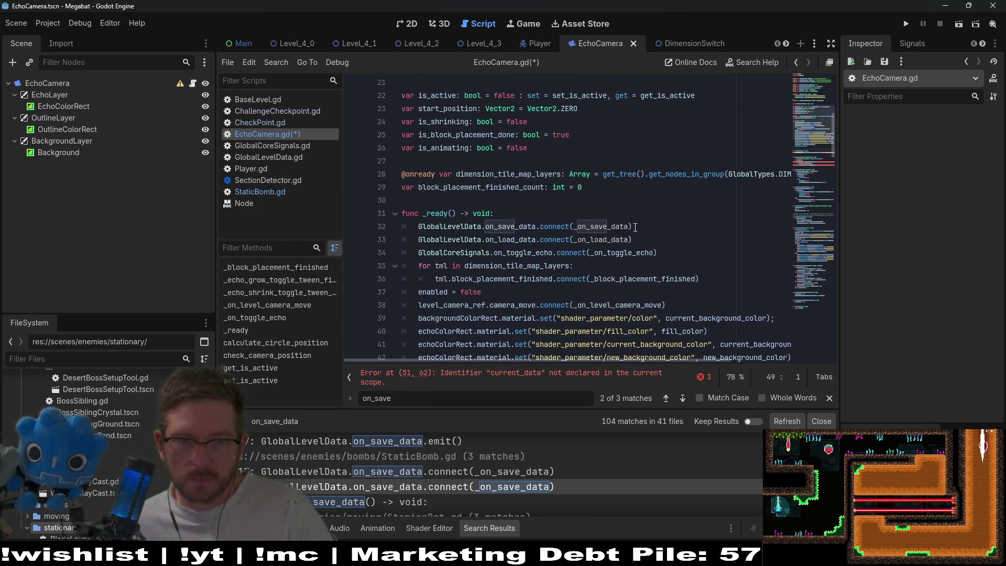
pyautogui.scroll(-7, 576, 256)
# Step: Replace the copied has_exploded branch in _on_load_data with pass, and add a blank line above _ready
pyautogui.moveTo(584, 267); pyautogui.dragTo(634, 246)
pyautogui.press('Return')
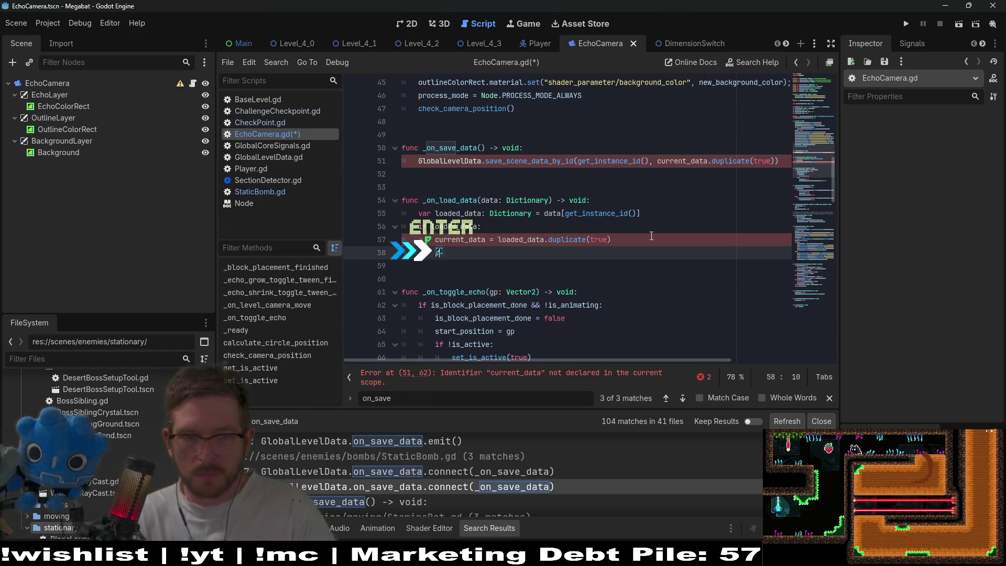
pyautogui.write('pass')
pyautogui.scroll(6, 524, 210)
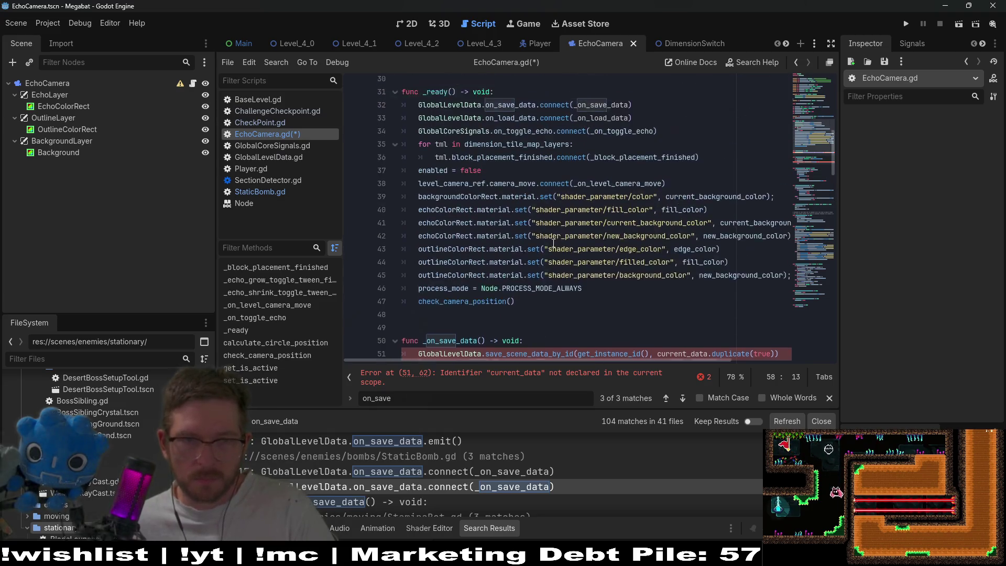
pyautogui.click(448, 129)
pyautogui.scroll(1, 448, 120)
pyautogui.scroll(1, 448, 120)
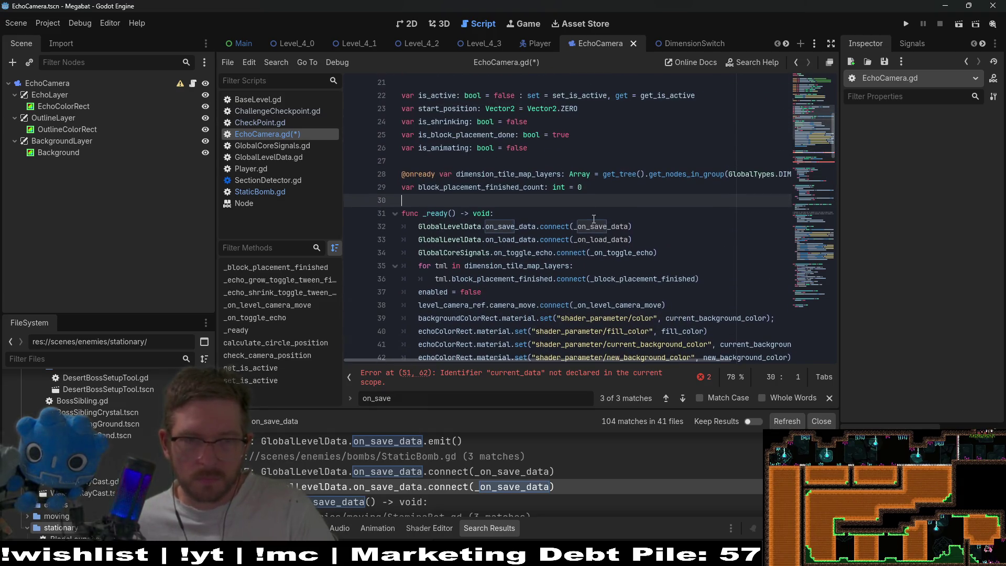
pyautogui.press('Return')
pyautogui.press('Return')
# Step: Declare var current_data: Dictionary = { "is_active": false } above _ready, save, and launch the game
pyautogui.write('var')
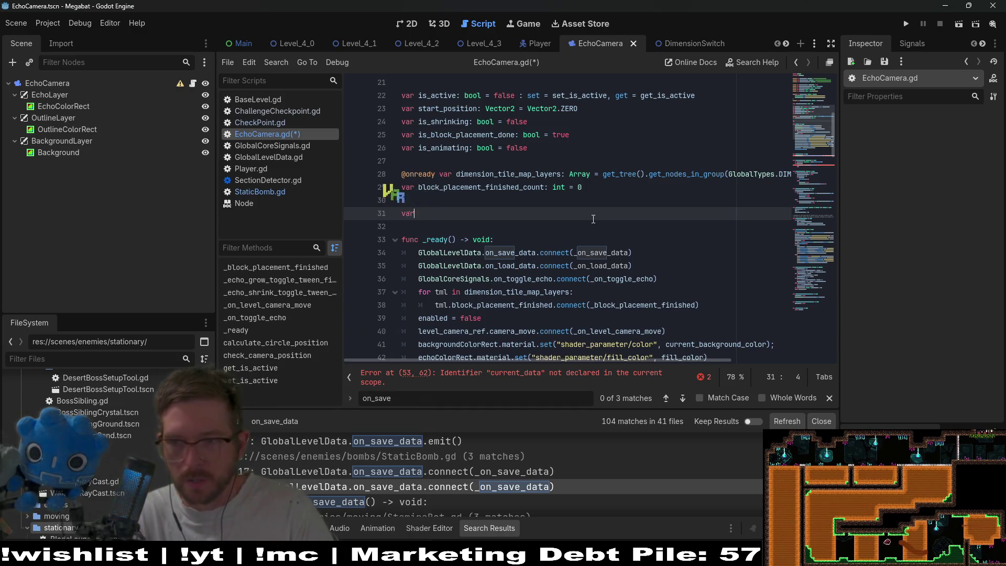
pyautogui.write(' current_')
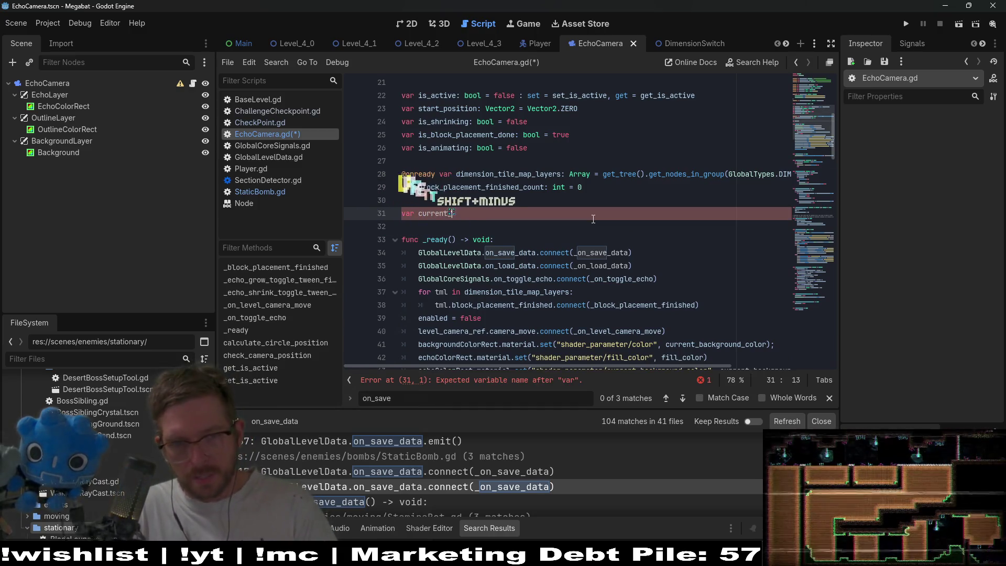
pyautogui.write('data: Dictionary = {')
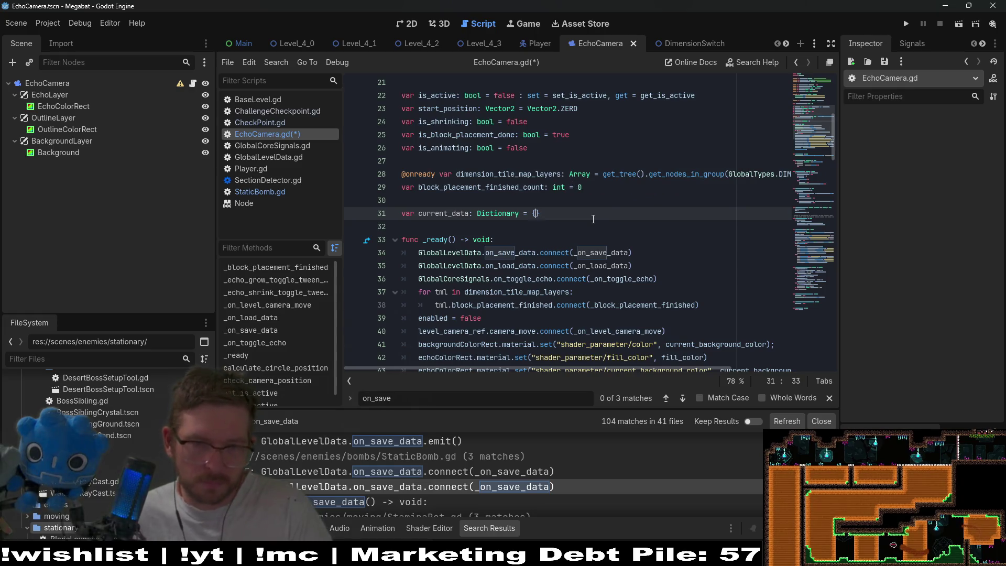
pyautogui.press('Return')
pyautogui.write('"')
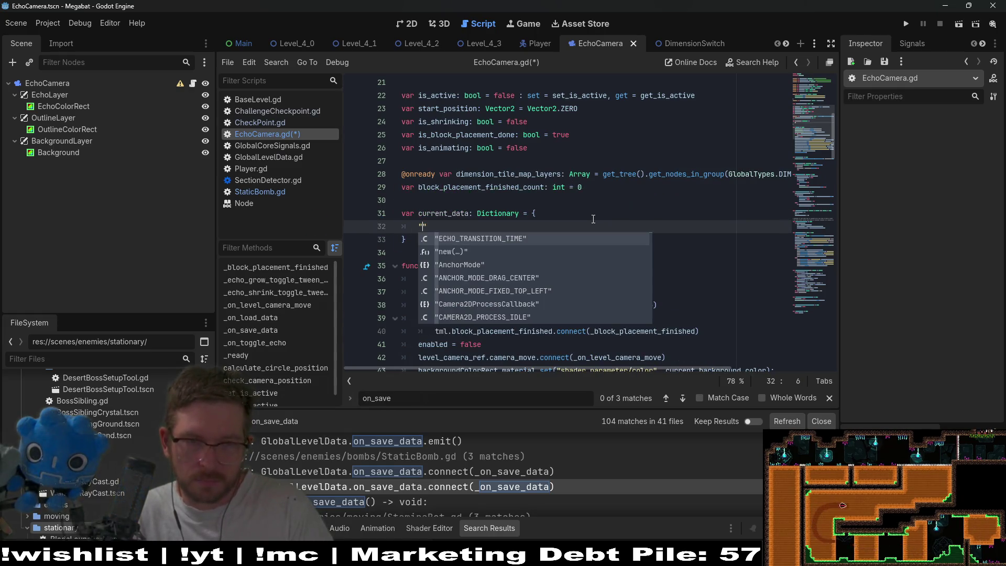
pyautogui.write('is_active')
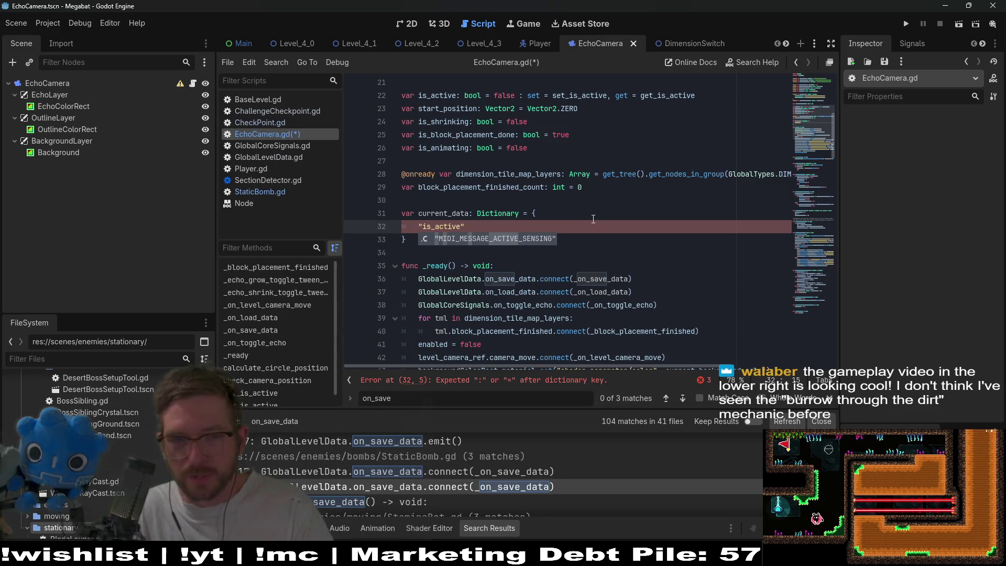
pyautogui.write('":')
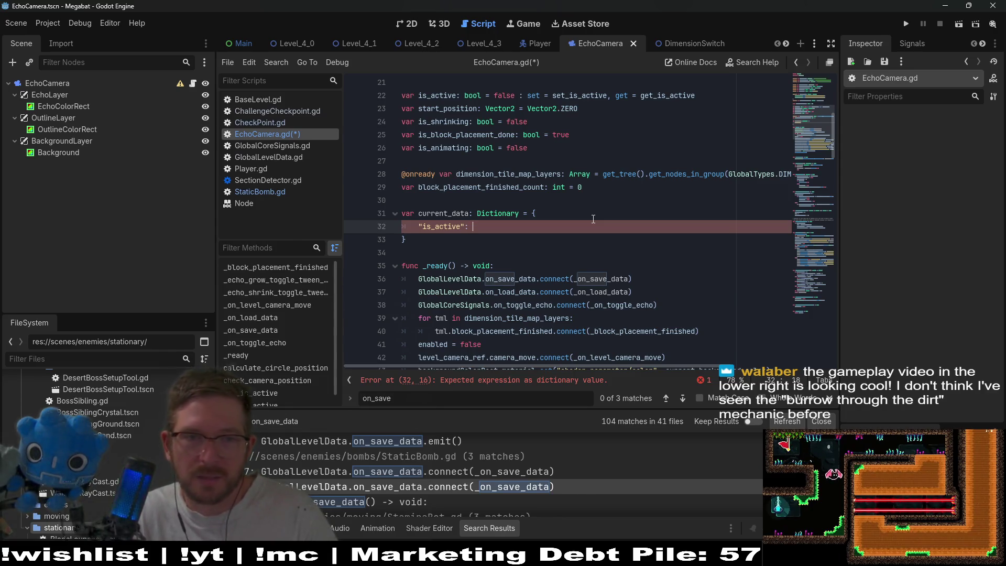
pyautogui.write('false')
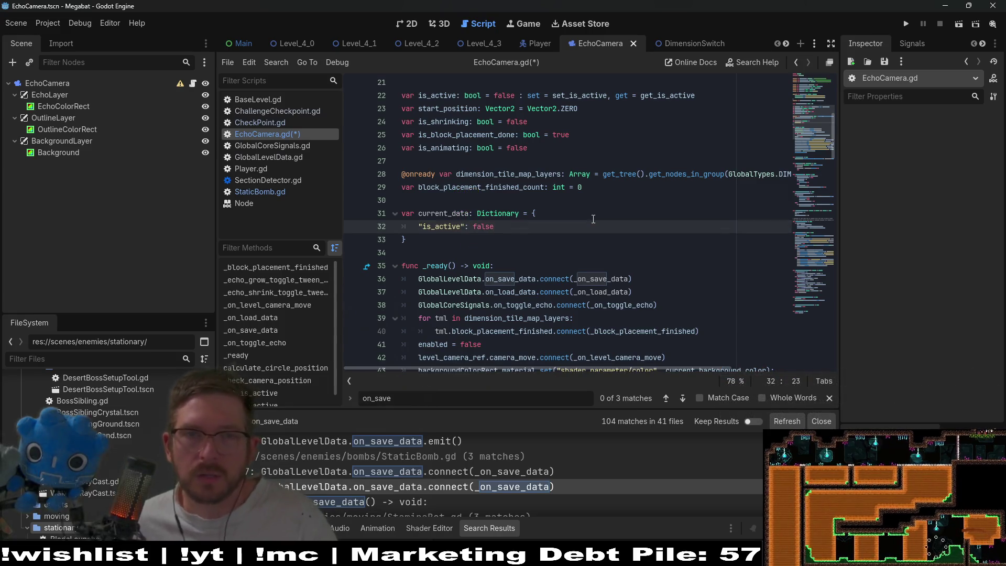
pyautogui.hotkey('ctrl', 's')
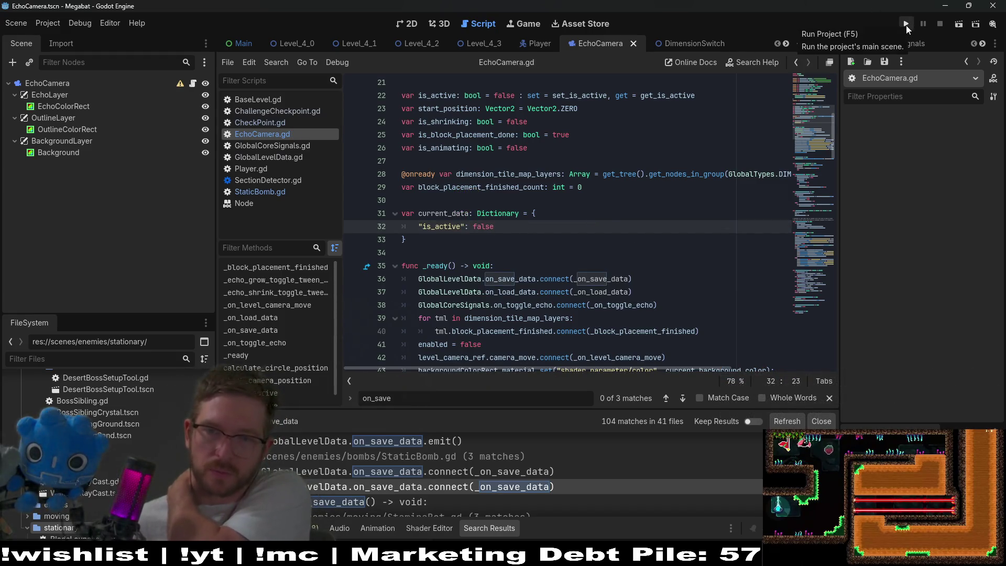
pyautogui.click(907, 26)
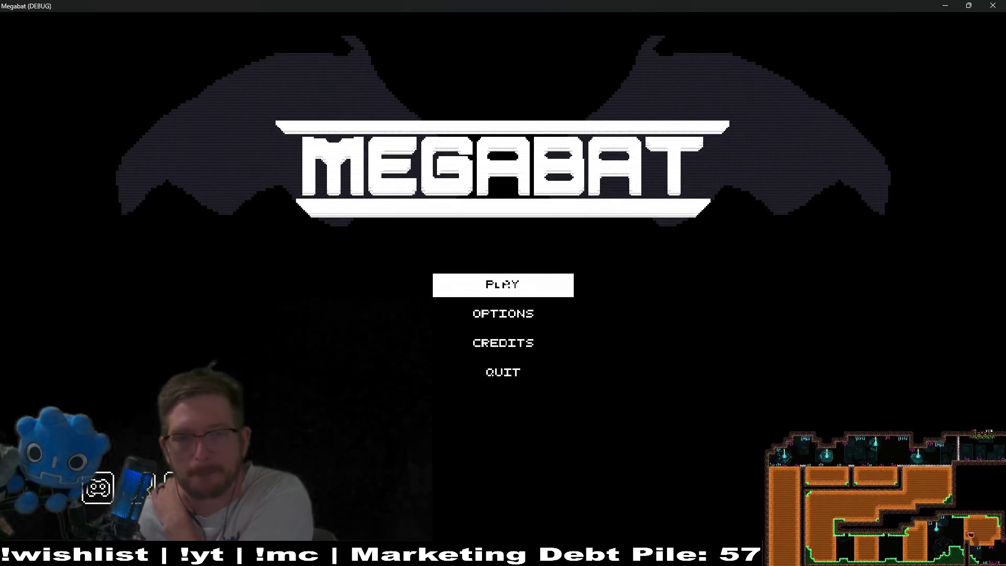
# Step: Choose a profile and start level 01 of the green world
pyautogui.click(495, 281)
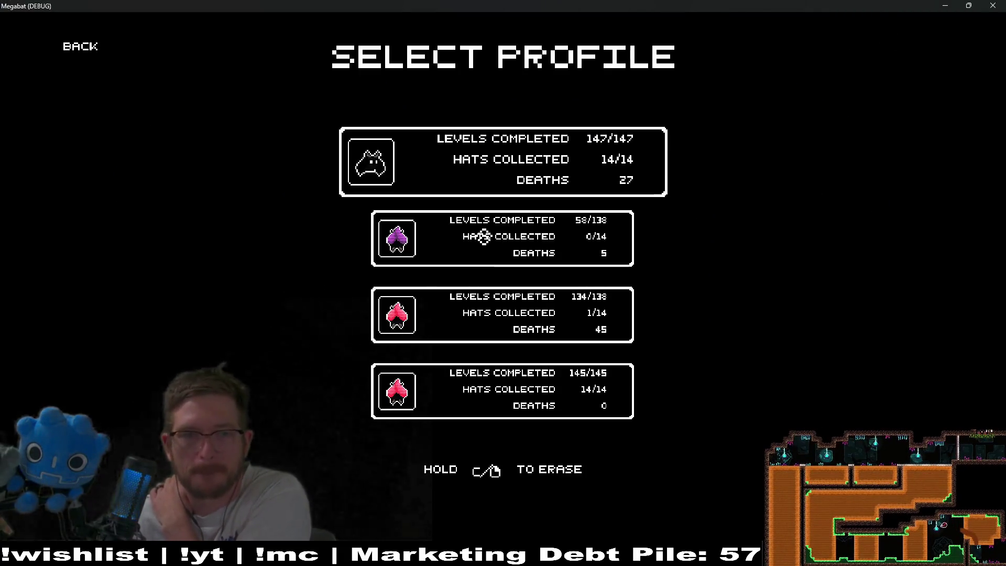
pyautogui.click(494, 256)
pyautogui.click(454, 266)
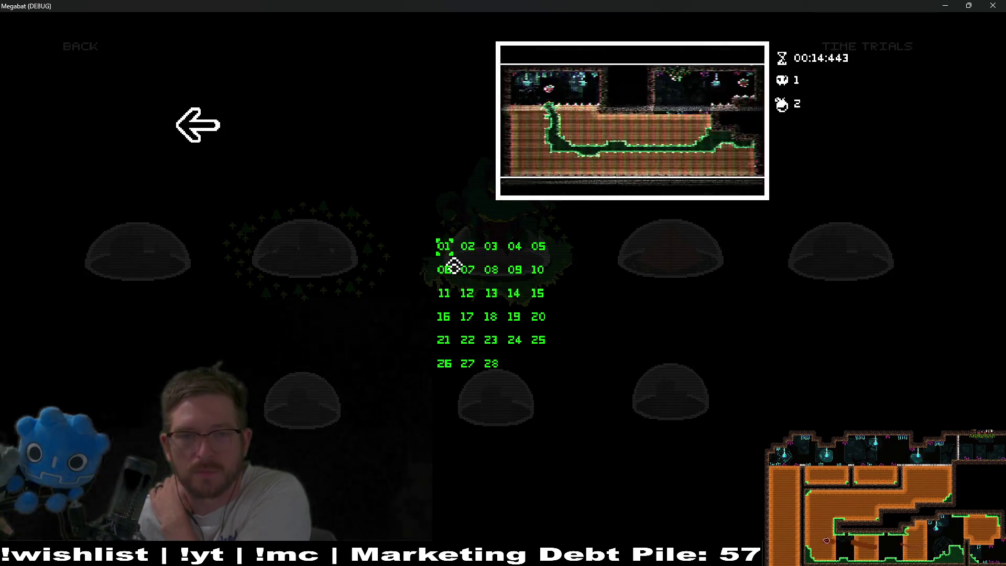
pyautogui.press('Return')
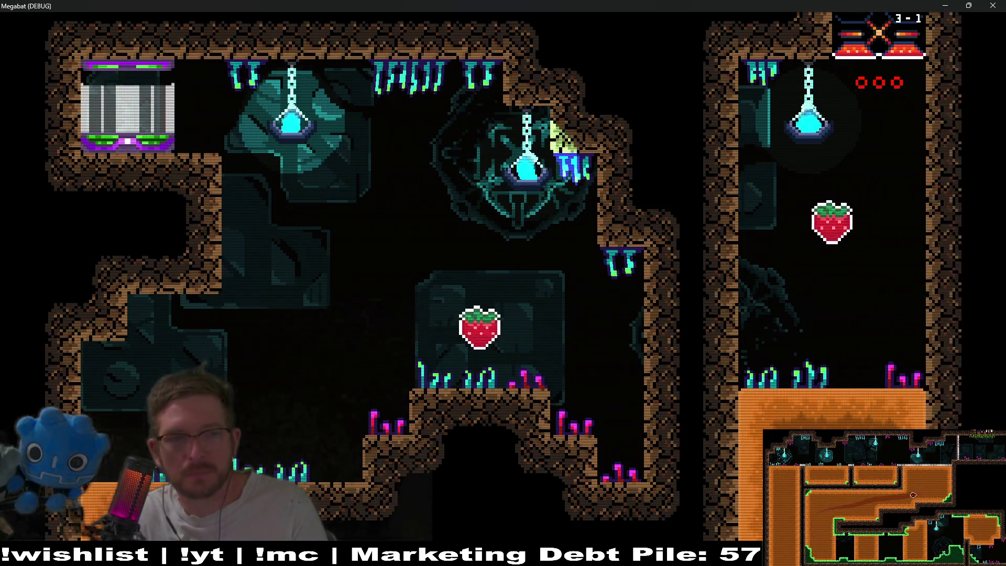
# Step: Fly the bat through the rooms collecting strawberries until level 3-5, then pause
pyautogui.press('Right')
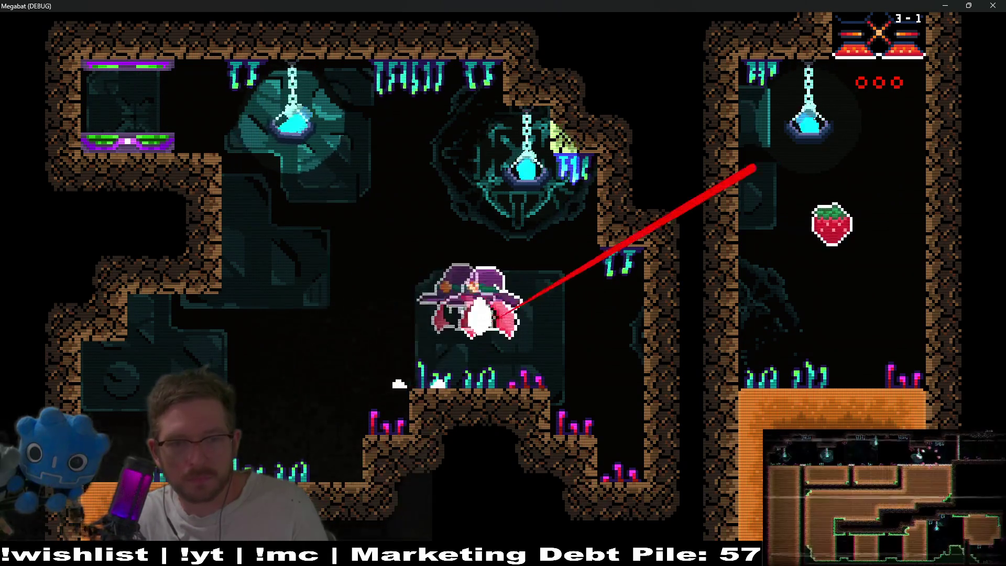
pyautogui.press('Left')
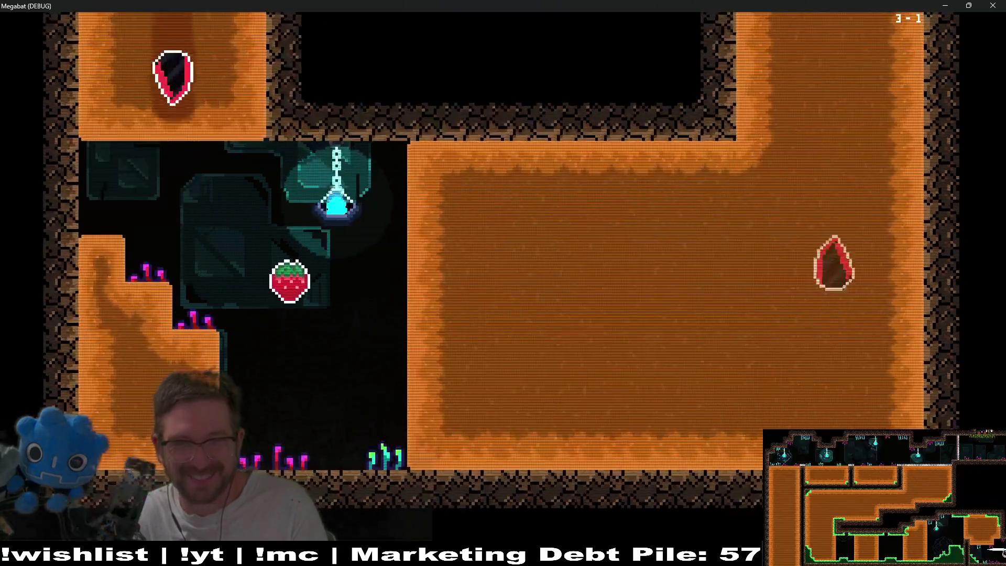
pyautogui.press('Right')
pyautogui.press('Up')
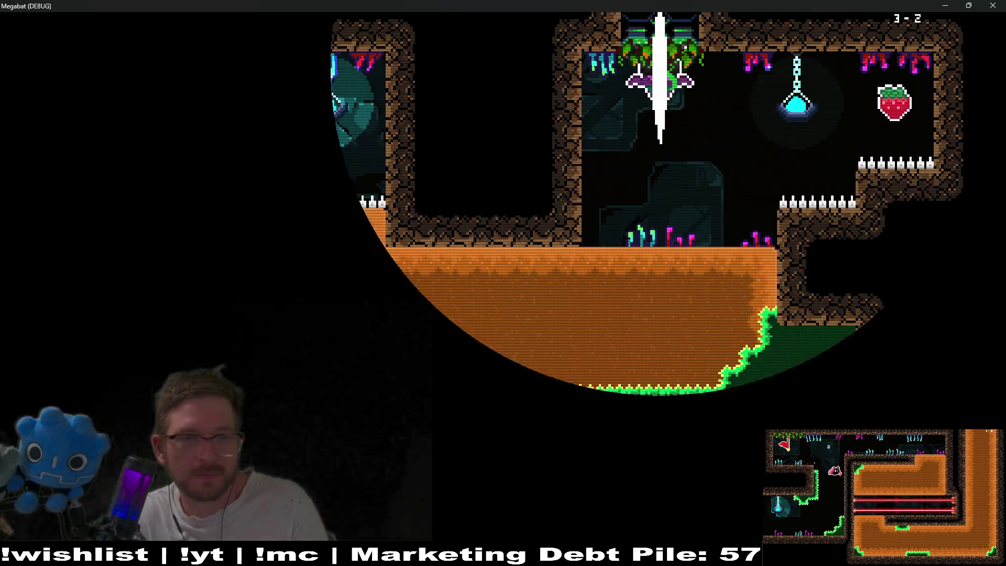
pyautogui.press('Down')
pyautogui.press('Left')
pyautogui.press('Up')
pyautogui.press('Down')
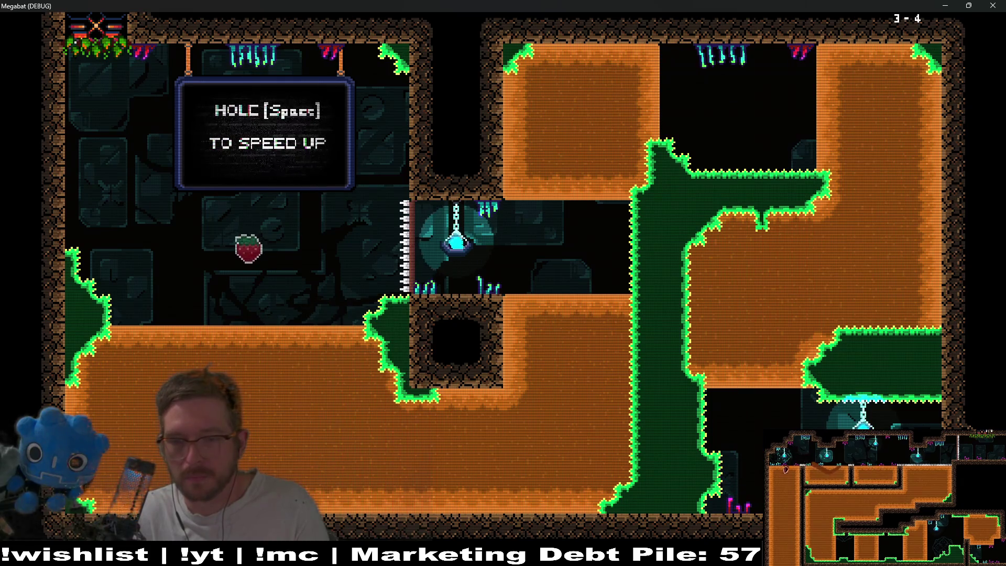
pyautogui.press('Escape')
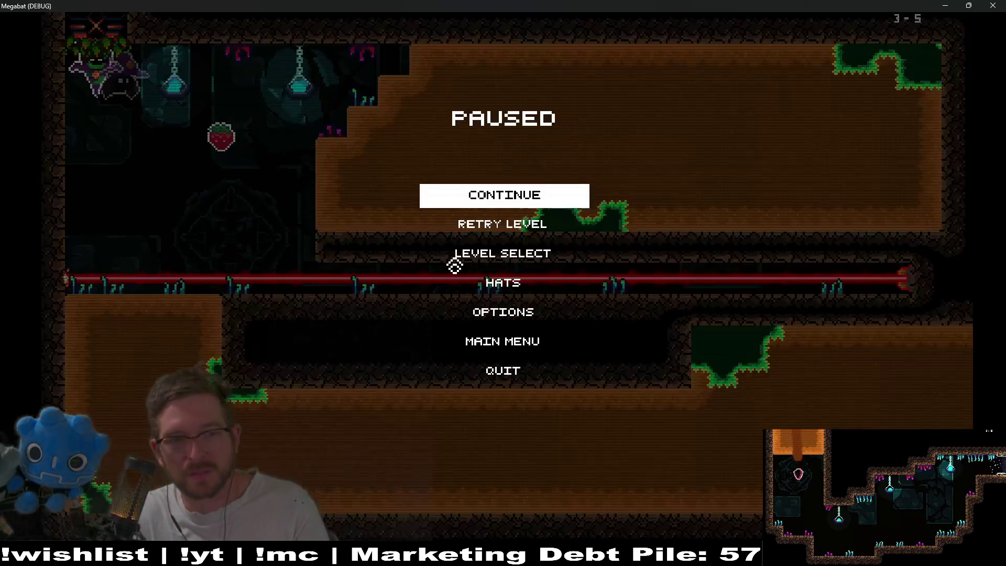
# Step: Leave the pause menu for Level Select and open the world's level grid
pyautogui.press('Down')
pyautogui.press('Down')
pyautogui.press('Return')
pyautogui.press('Right')
pyautogui.press('Right')
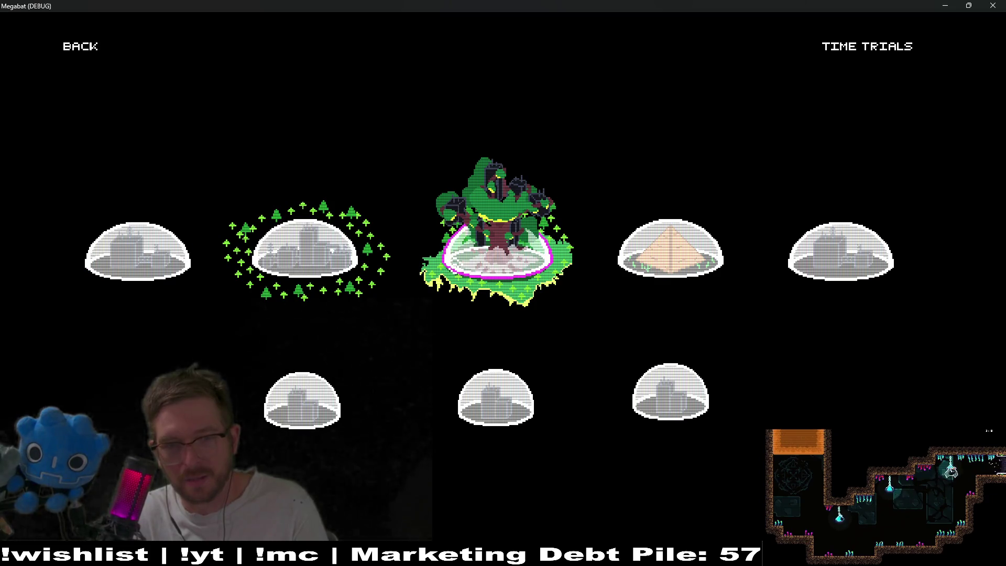
pyautogui.press('Return')
# Step: Move the selection to level 20 in the grid and start level 3-20
pyautogui.press('Down')
pyautogui.press('Down')
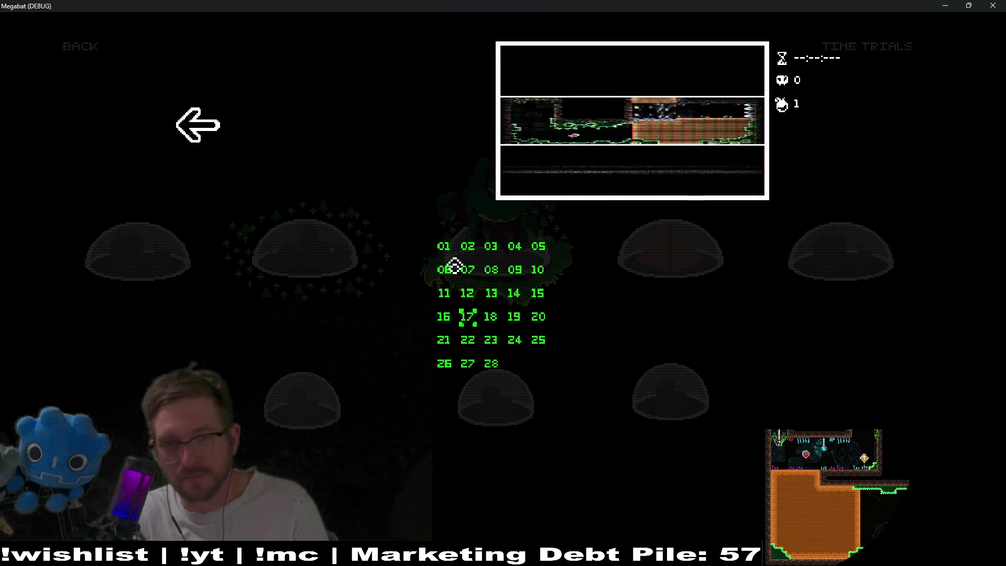
pyautogui.press('Right')
pyautogui.press('Right')
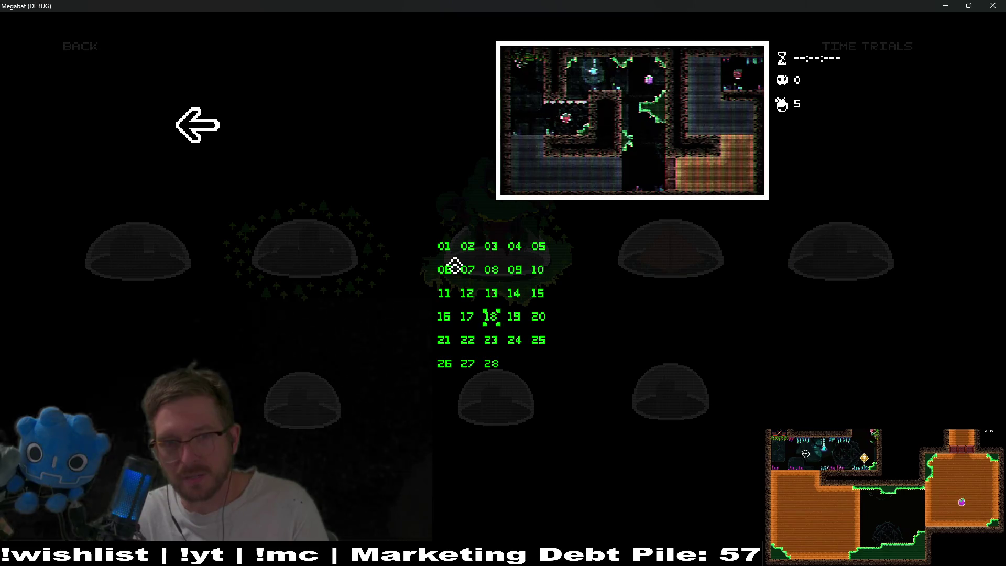
pyautogui.press('Down')
pyautogui.press('Up')
pyautogui.press('Right')
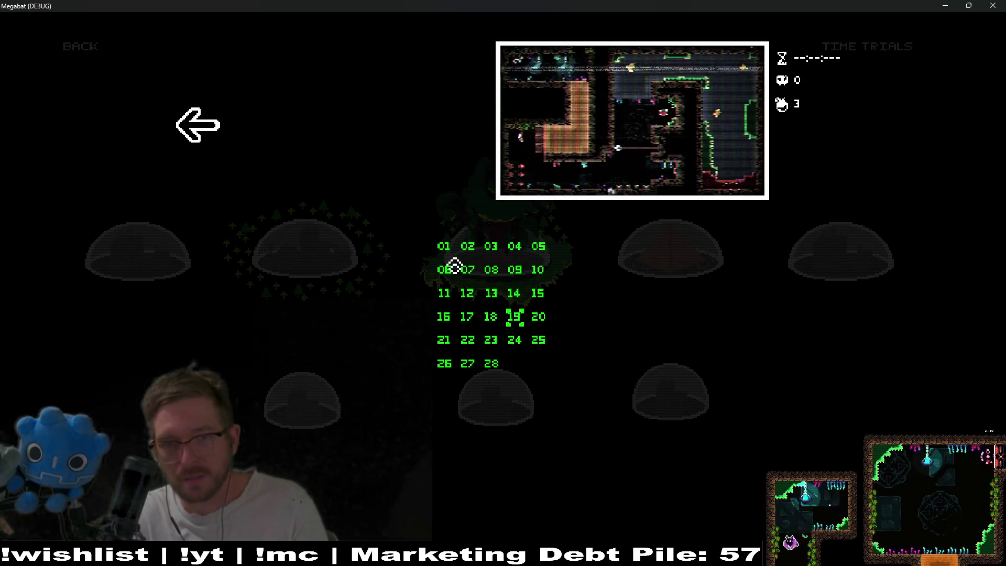
pyautogui.press('Right')
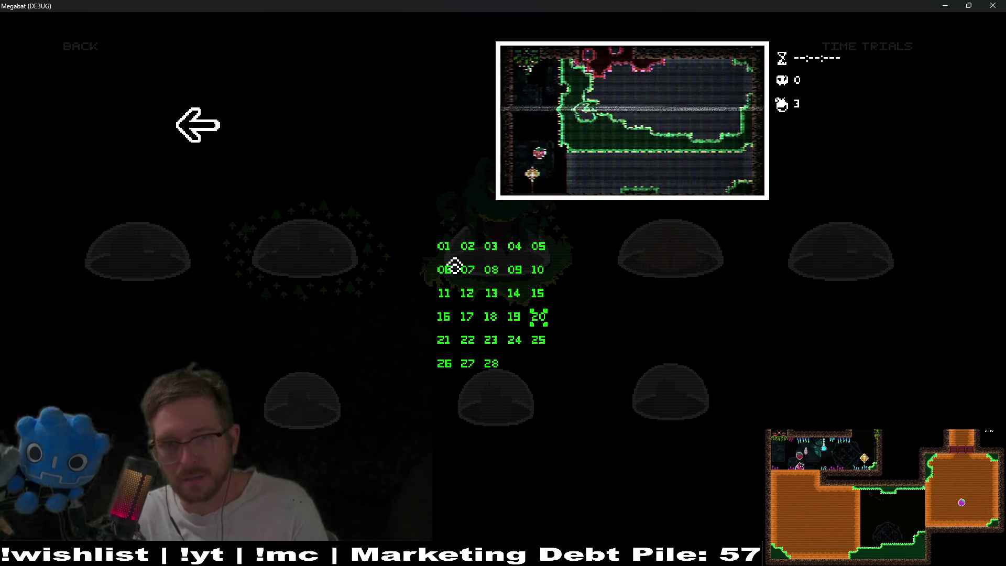
pyautogui.press('Down')
pyautogui.press('Left')
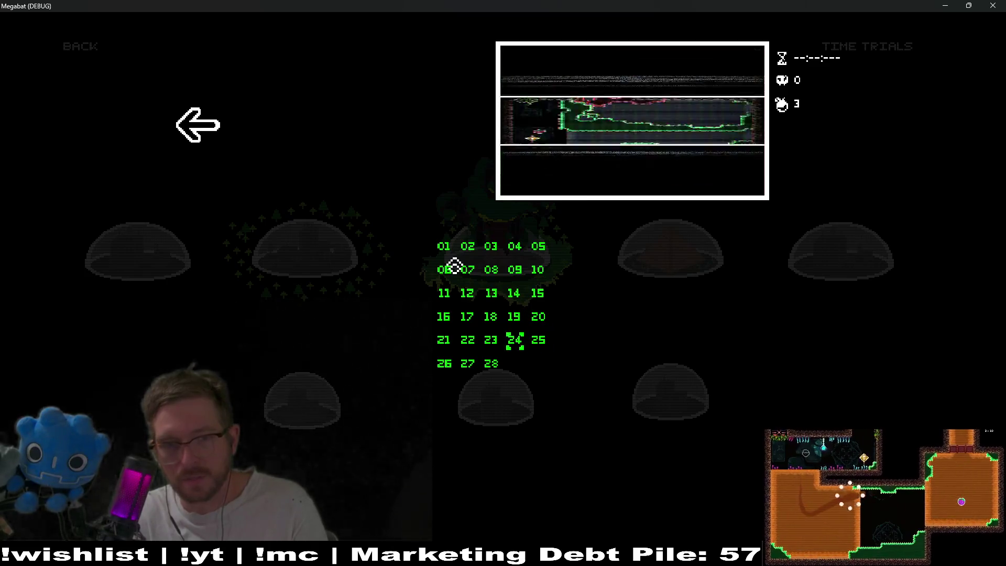
pyautogui.press('Up')
pyautogui.press('Right')
pyautogui.press('Return')
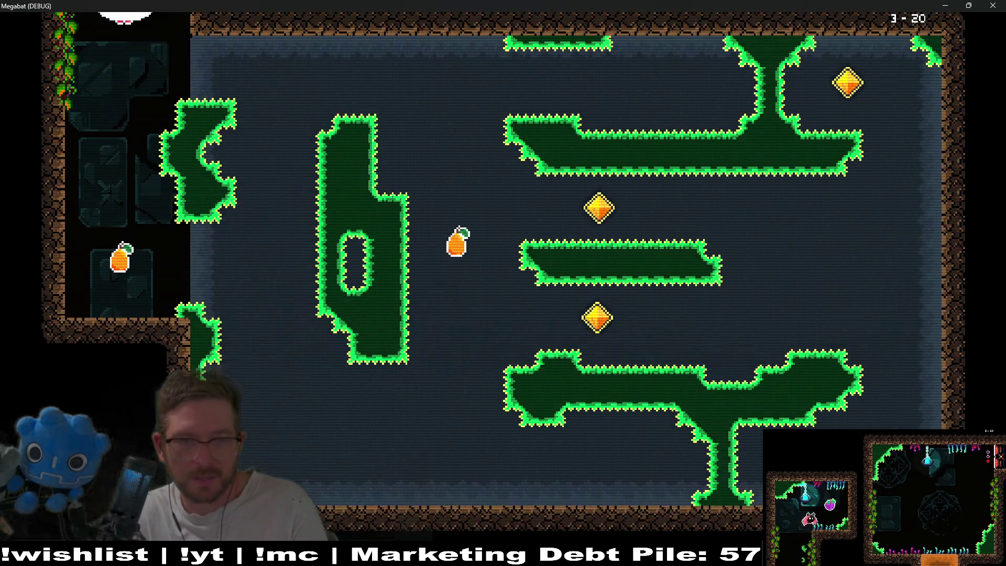
pyautogui.press('Right')
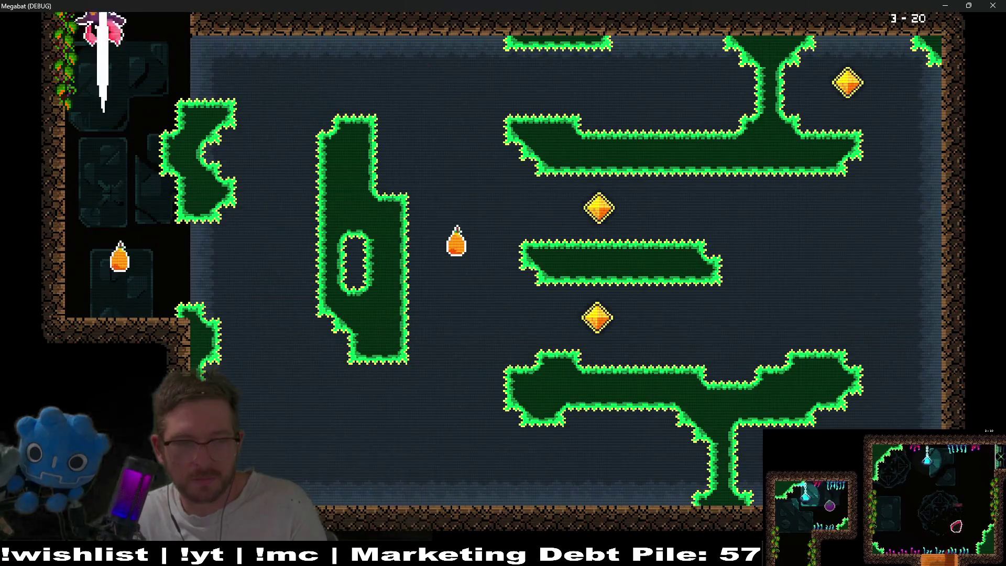
# Step: Fly the bat through level 3-20's first rooms, collect the diamond, then close the debug window
pyautogui.press('Right')
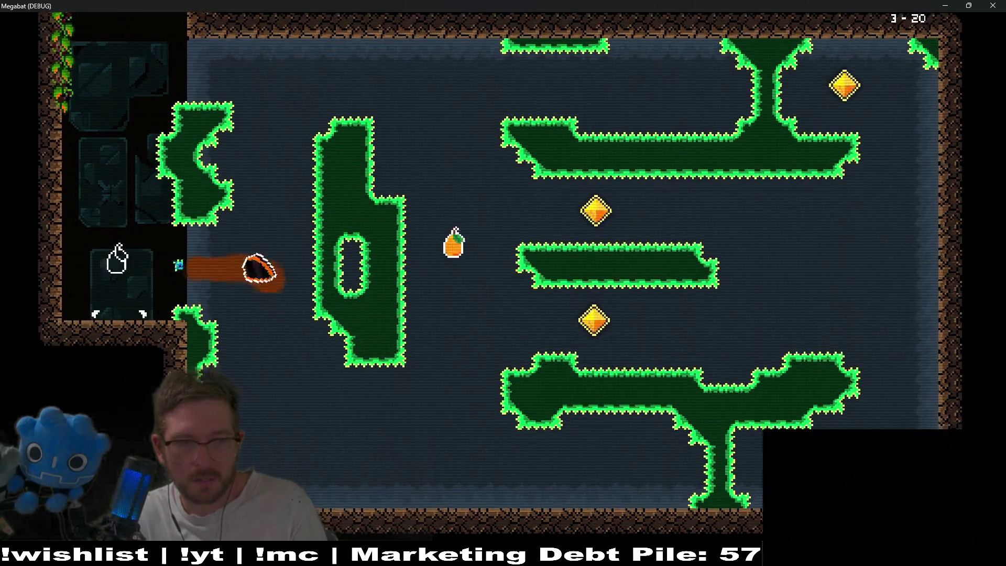
pyautogui.press('Down')
pyautogui.press('Up')
pyautogui.press('Right')
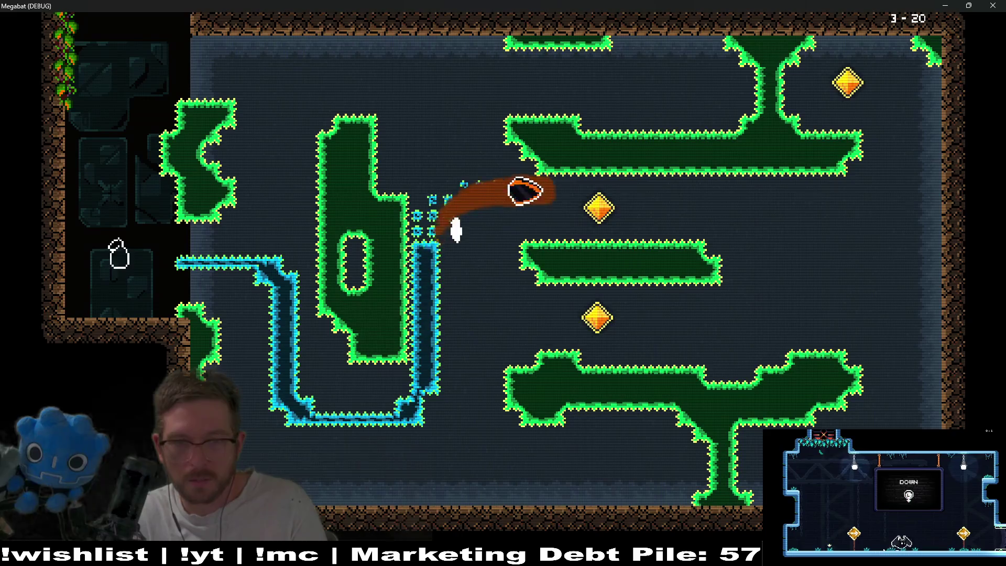
pyautogui.press('Down')
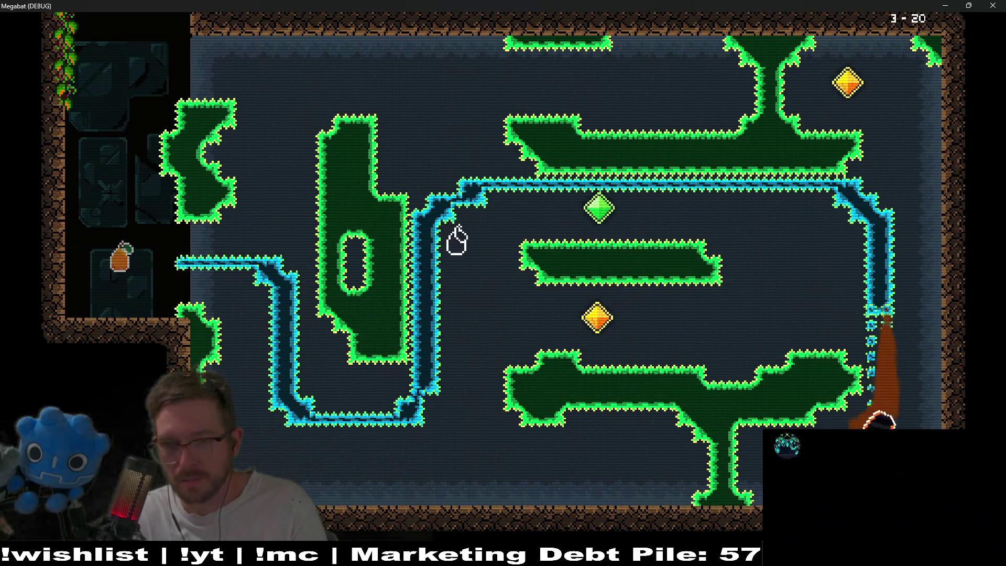
pyautogui.press('Left')
pyautogui.press('Up')
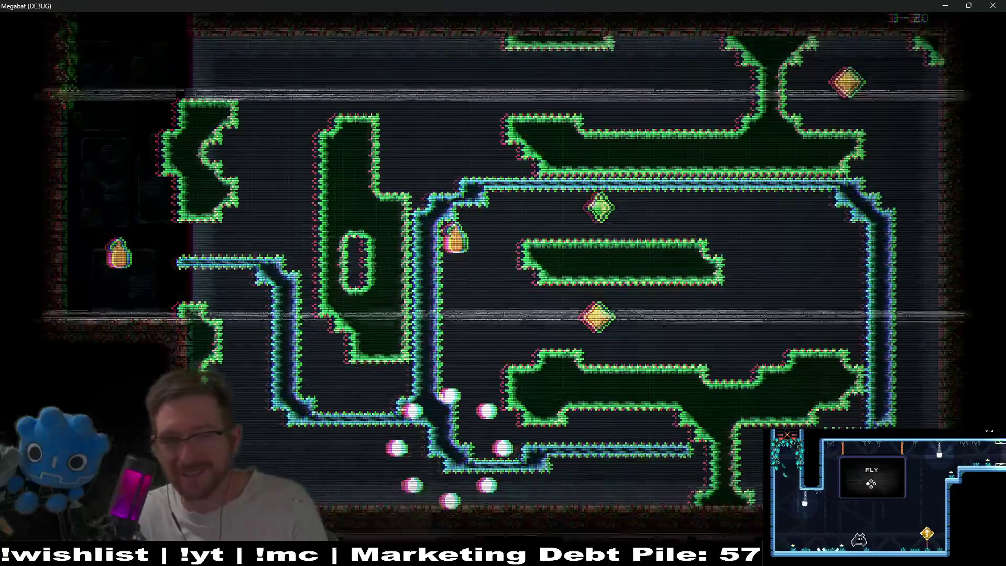
pyautogui.press('Down')
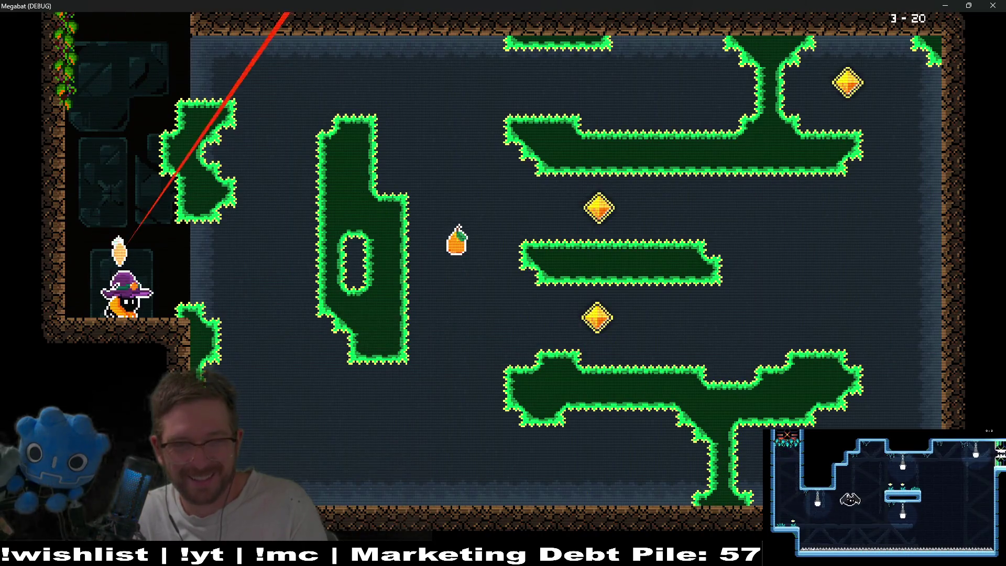
pyautogui.press('Right')
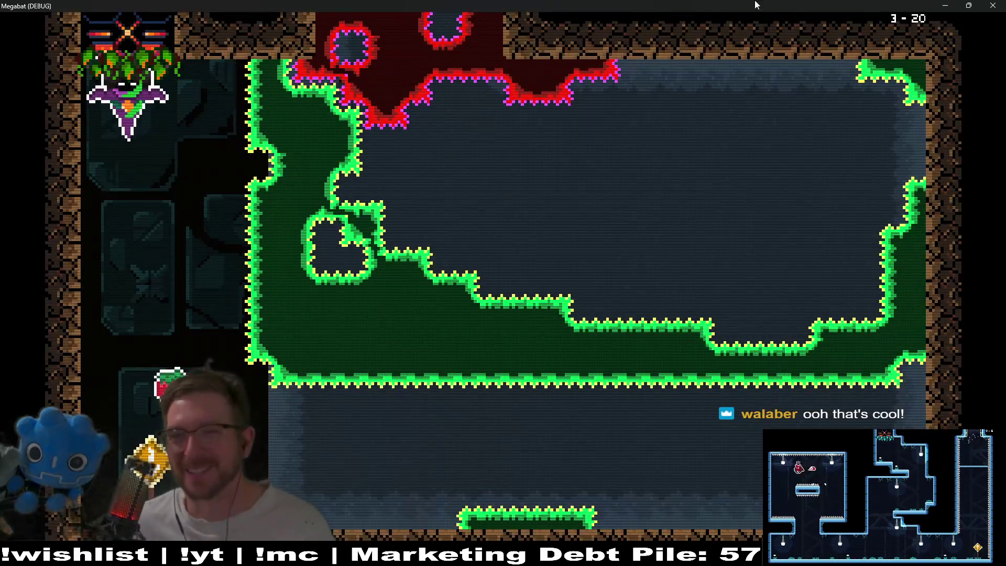
pyautogui.click(994, 6)
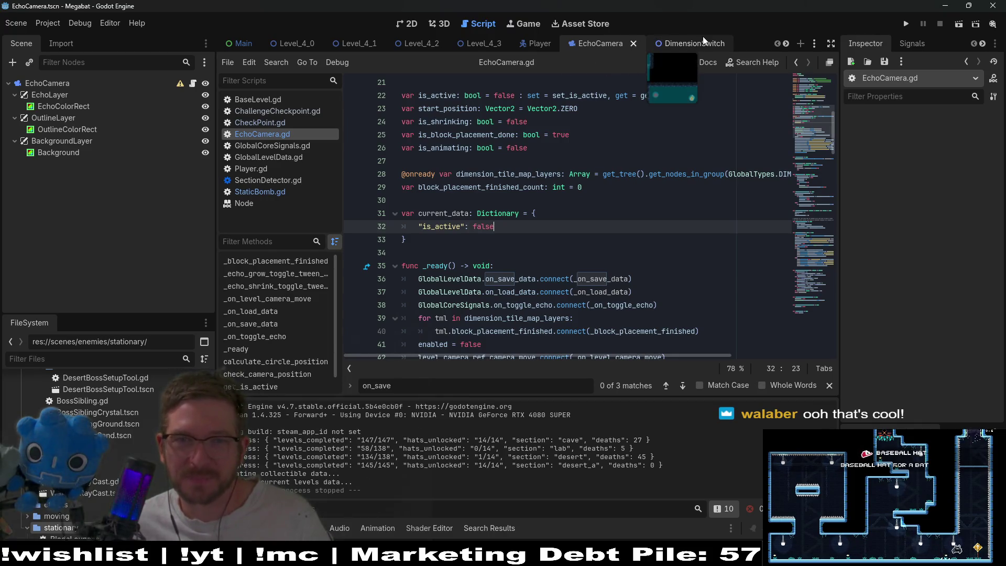
pyautogui.scroll(-2, 652, 104)
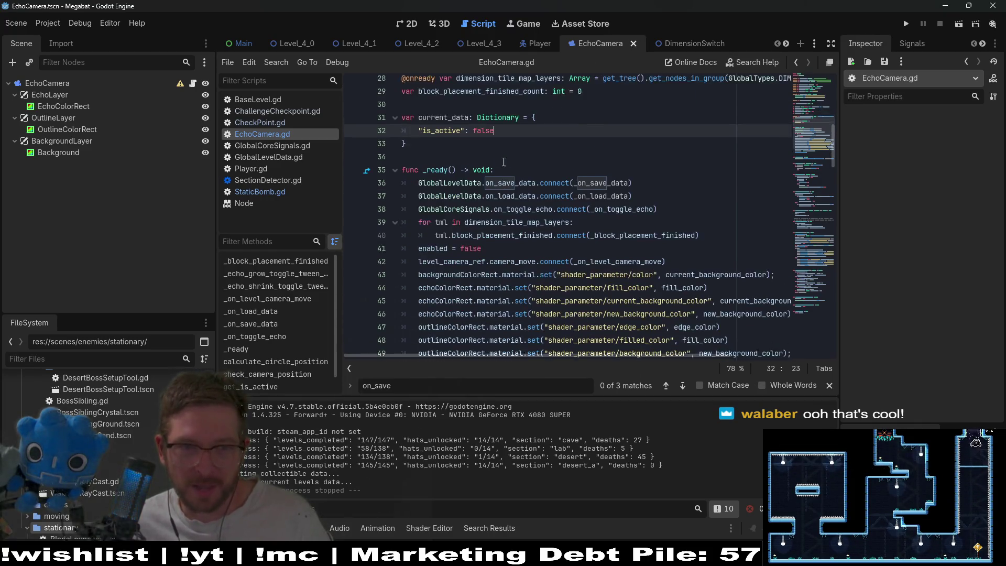
pyautogui.doubleClick(436, 135)
pyautogui.scroll(-3, 587, 165)
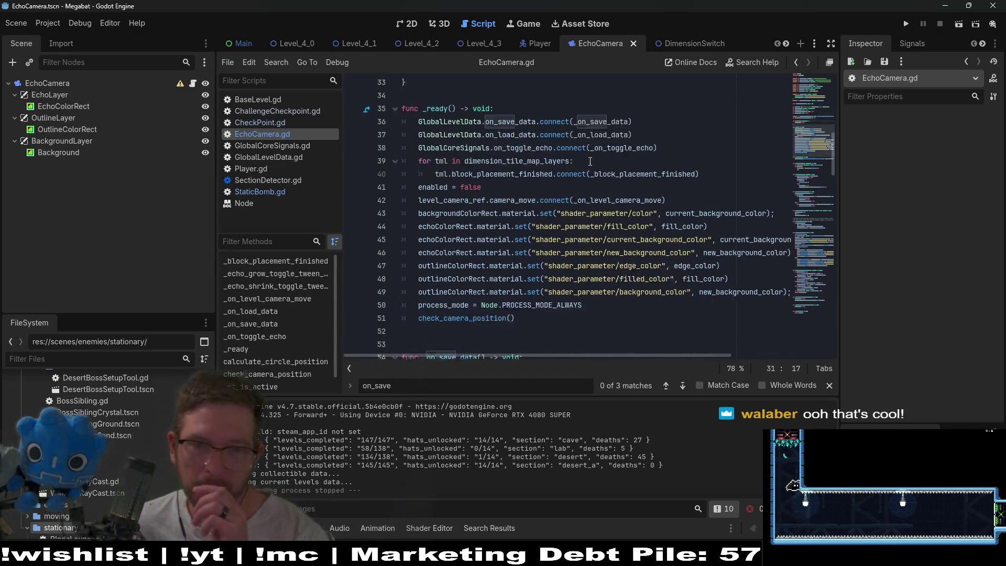
pyautogui.scroll(-4, 536, 262)
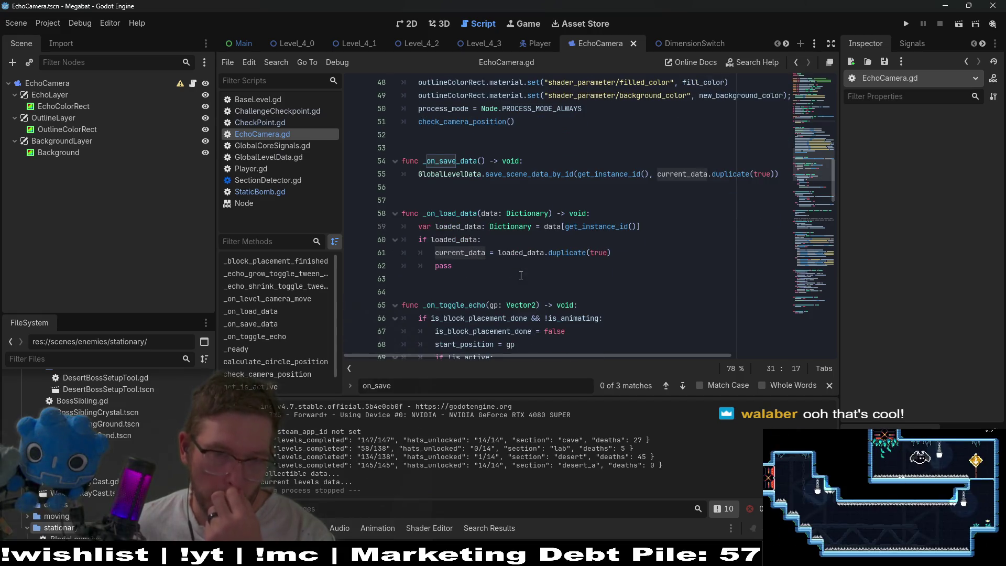
pyautogui.scroll(9, 521, 275)
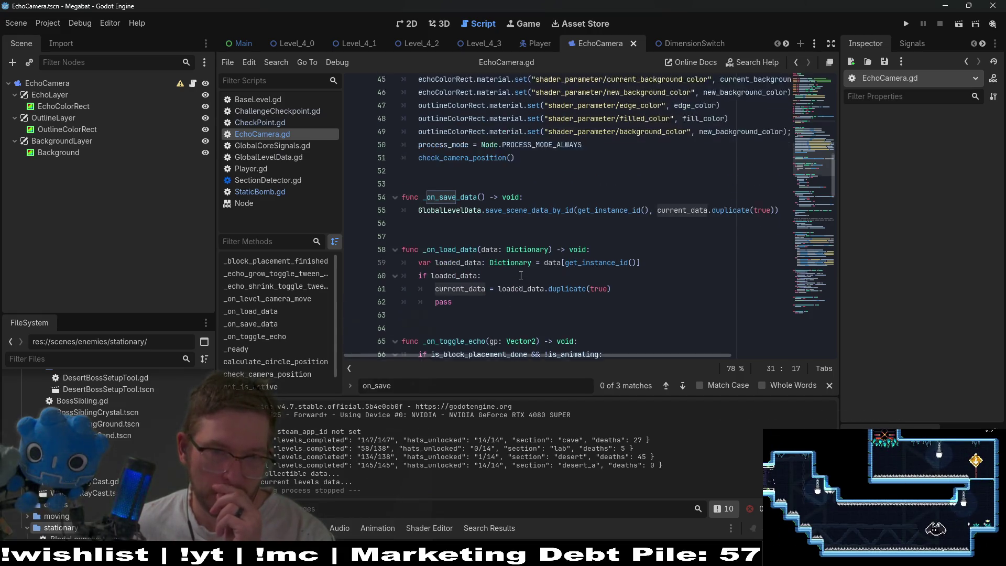
pyautogui.scroll(2, 521, 275)
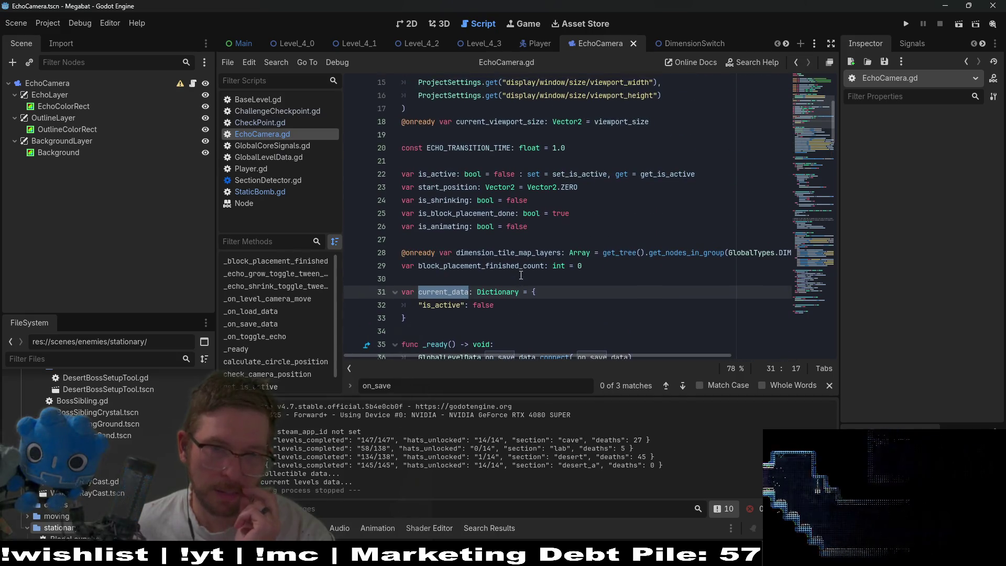
pyautogui.click(427, 178)
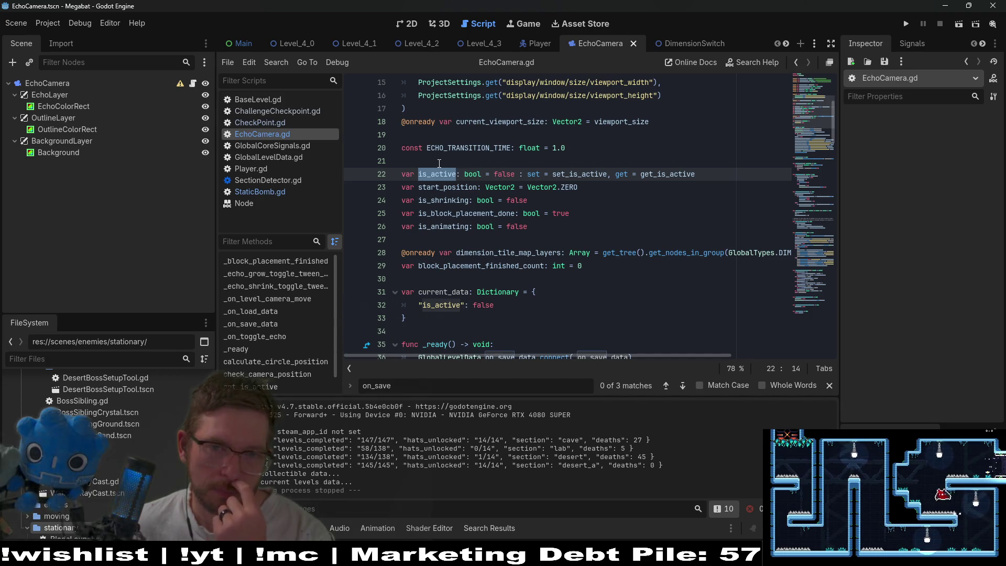
pyautogui.doubleClick(576, 174)
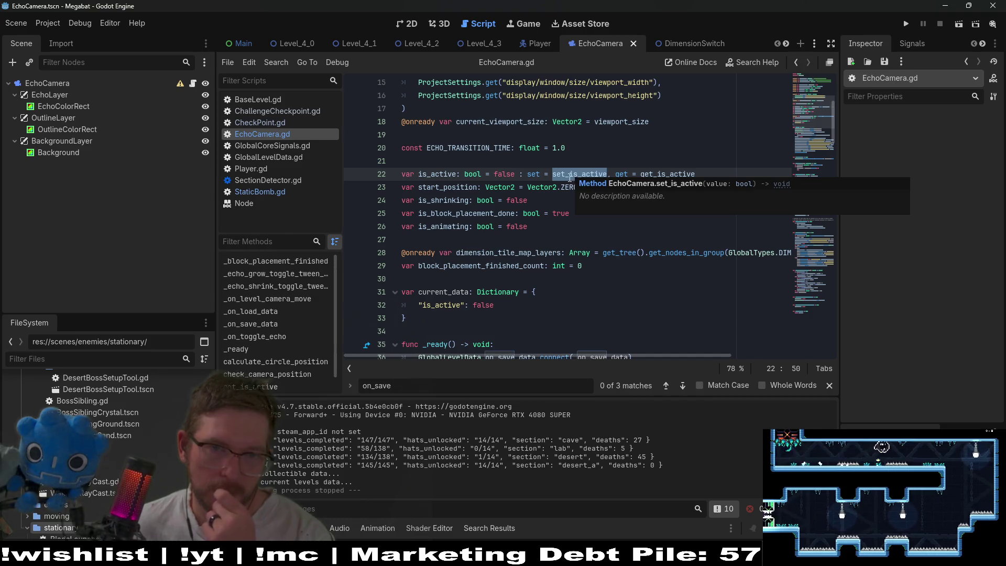
pyautogui.keyDown('ctrl'); pyautogui.click(575, 177); pyautogui.keyUp('ctrl')
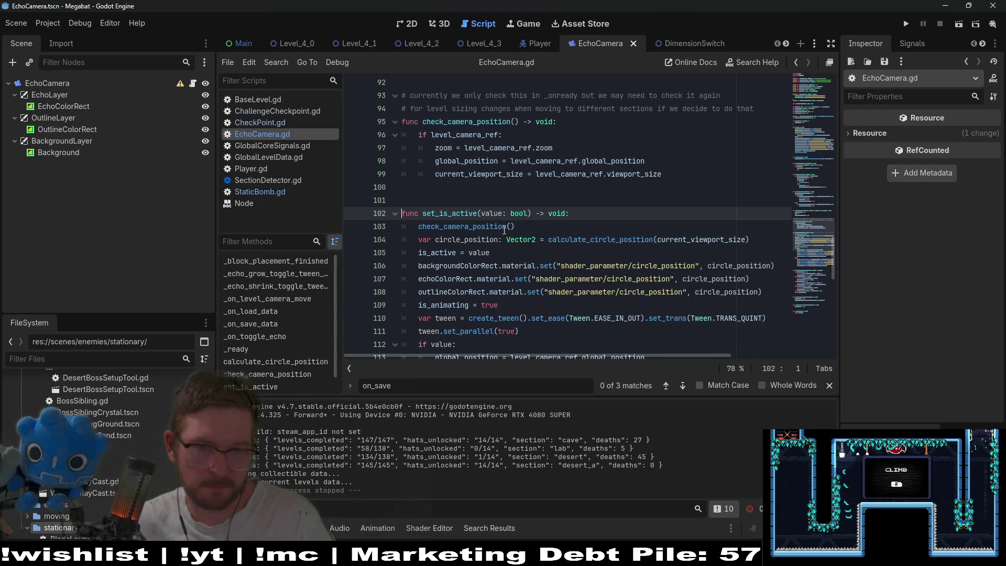
pyautogui.scroll(15, 787, 136)
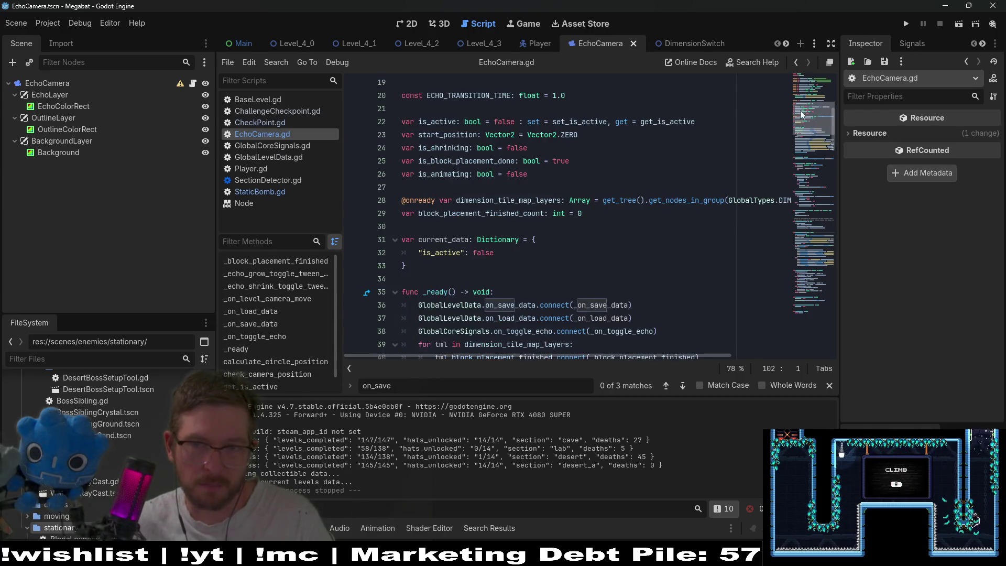
pyautogui.click(702, 117)
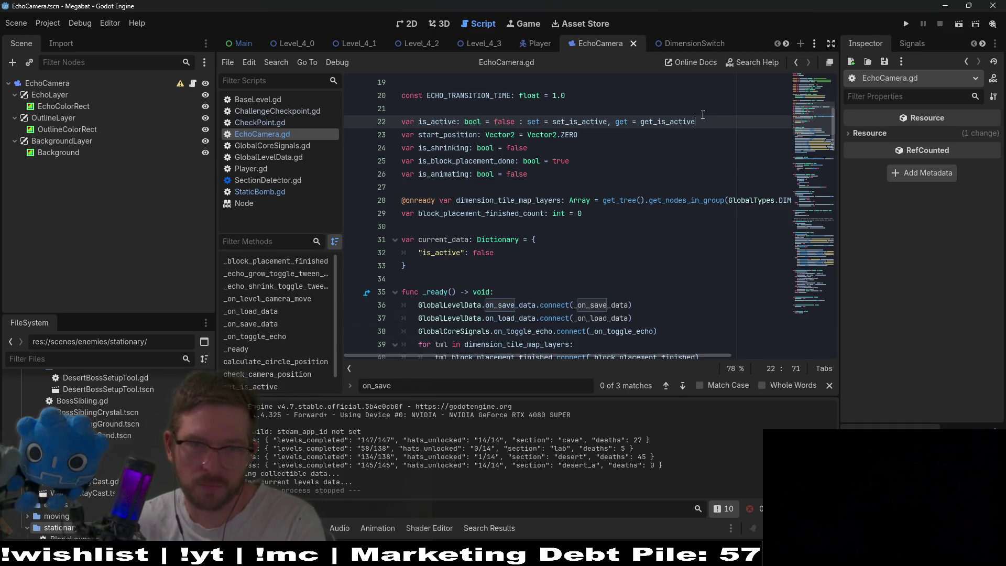
# Step: Delete the is_active variable and prefix the first is_active reference with current_data
pyautogui.hotkey('shift', 'Home')
pyautogui.press('BackSpace')
pyautogui.press('BackSpace')
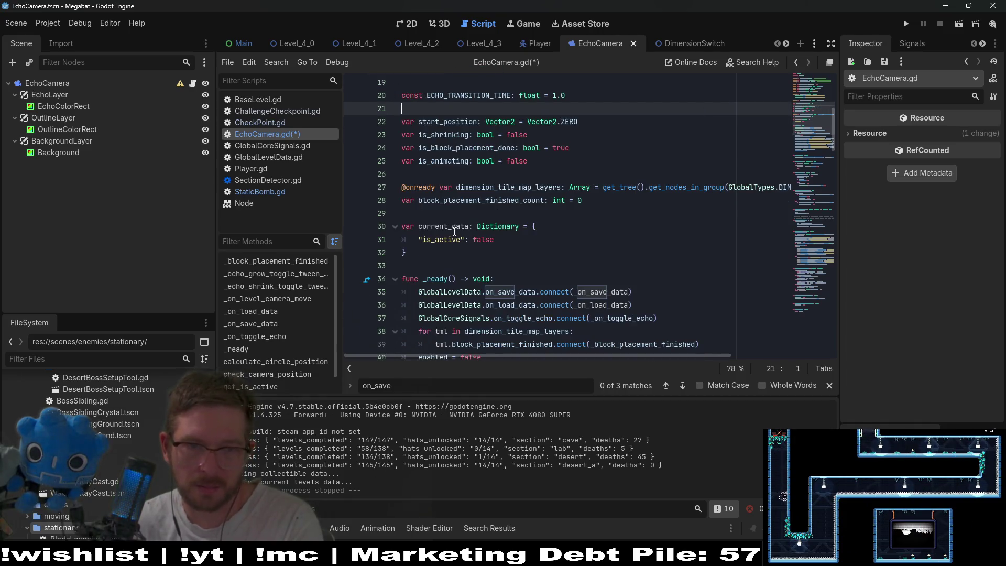
pyautogui.doubleClick(454, 228)
pyautogui.hotkey('ctrl', 'c')
pyautogui.click(513, 361)
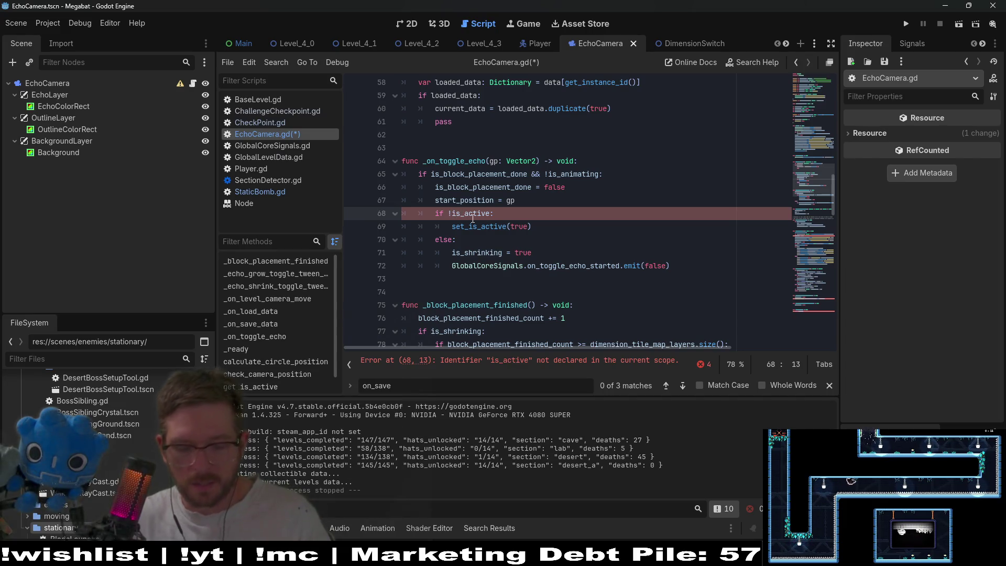
pyautogui.write('.')
pyautogui.press('Escape')
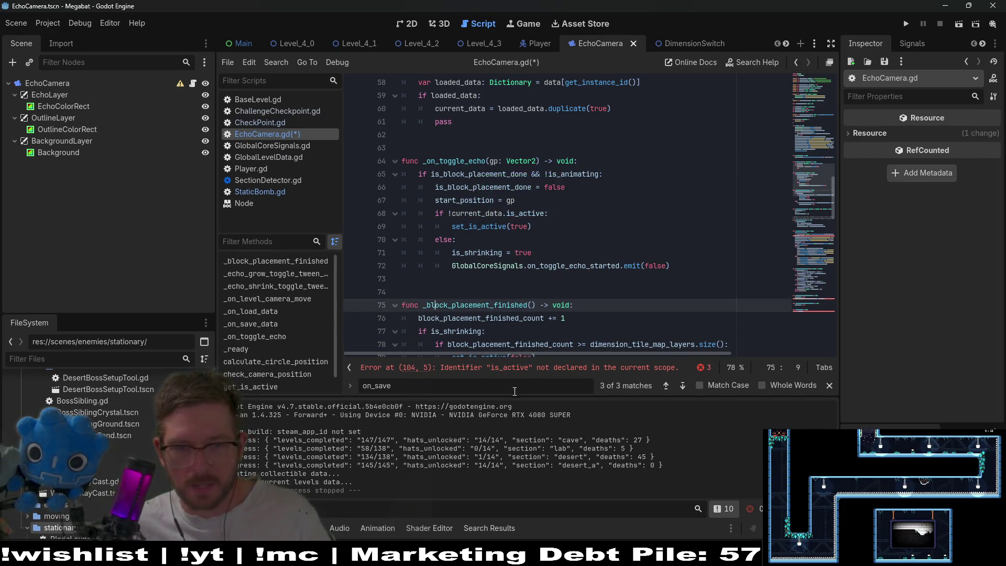
# Step: Prefix the remaining is_active references (lines 104, 144, 152) with current_data. and save
pyautogui.click(517, 373)
pyautogui.write('current_data.')
pyautogui.click(520, 369)
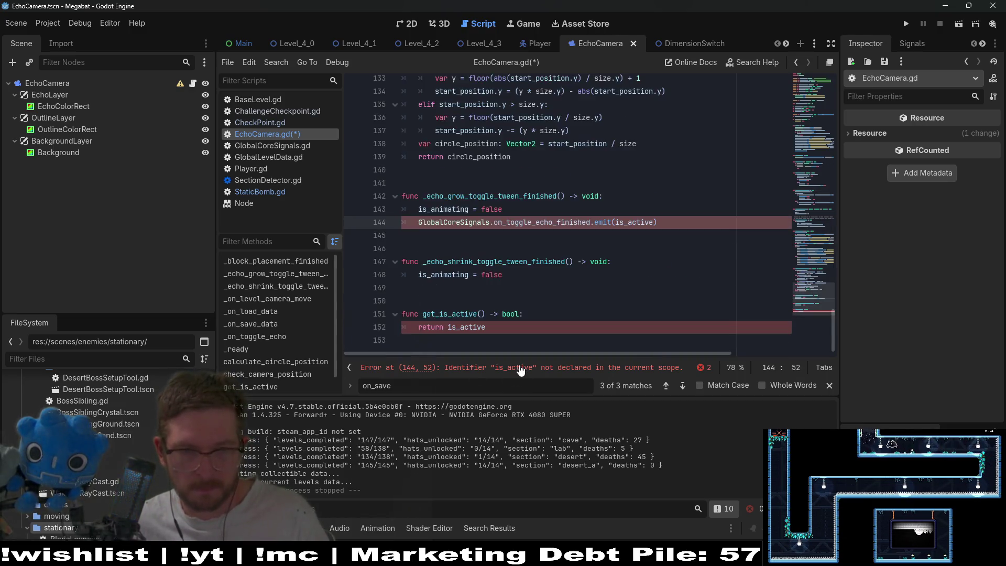
pyautogui.hotkey('ctrl', 'v')
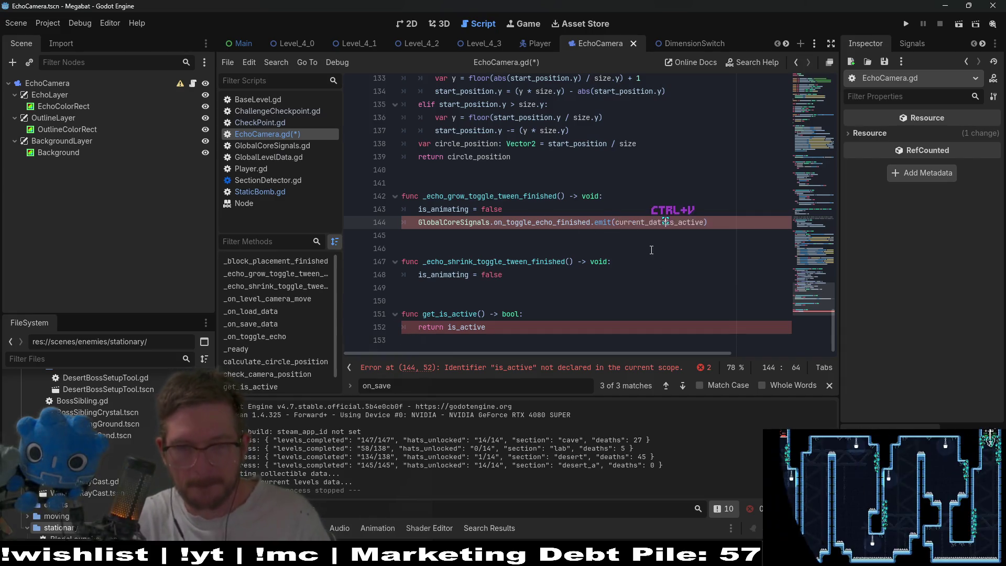
pyautogui.write('.')
pyautogui.click(472, 290)
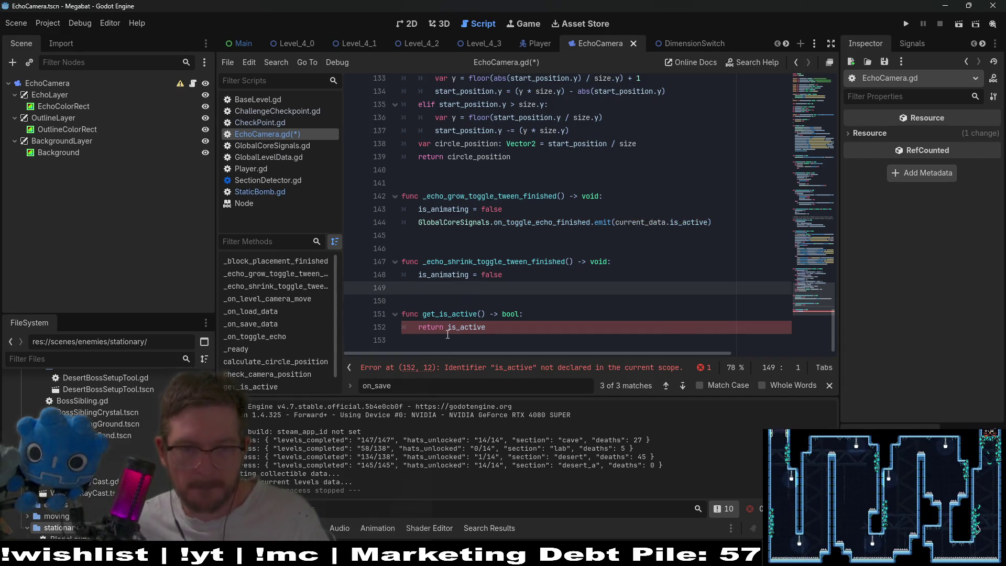
pyautogui.click(452, 328)
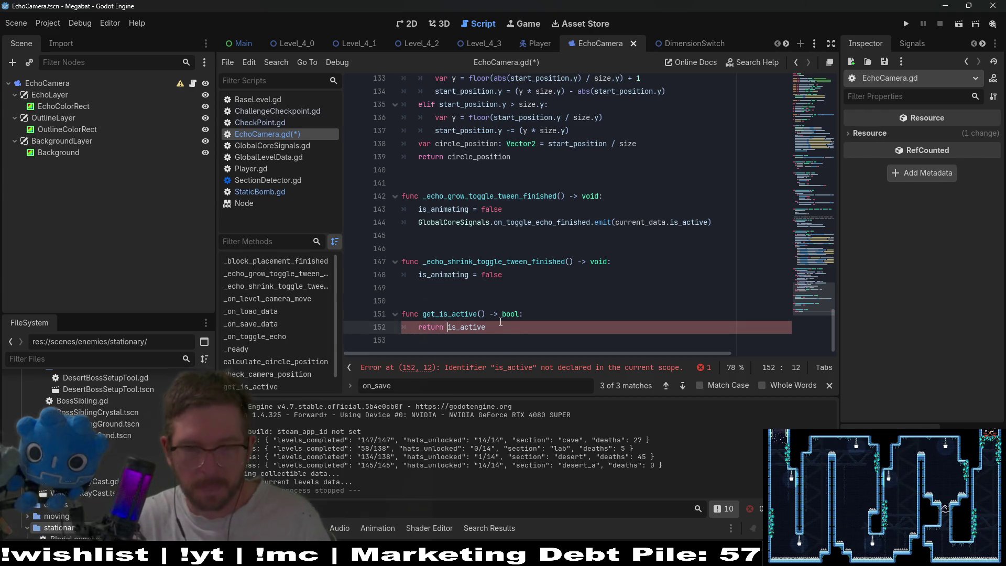
pyautogui.write('current_data.')
pyautogui.click(426, 293)
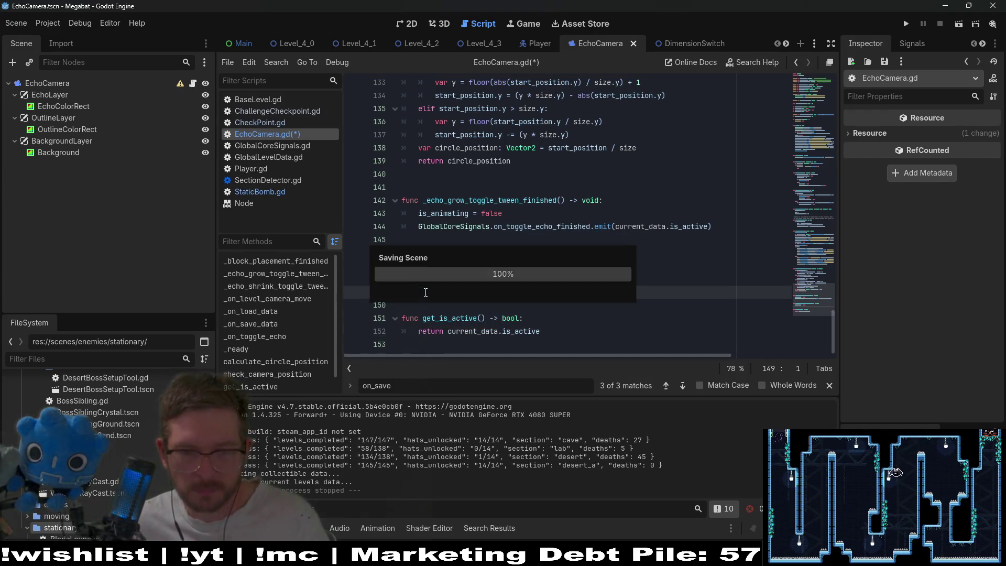
pyautogui.hotkey('ctrl', 's')
pyautogui.click(804, 151)
pyautogui.scroll(-3, 658, 208)
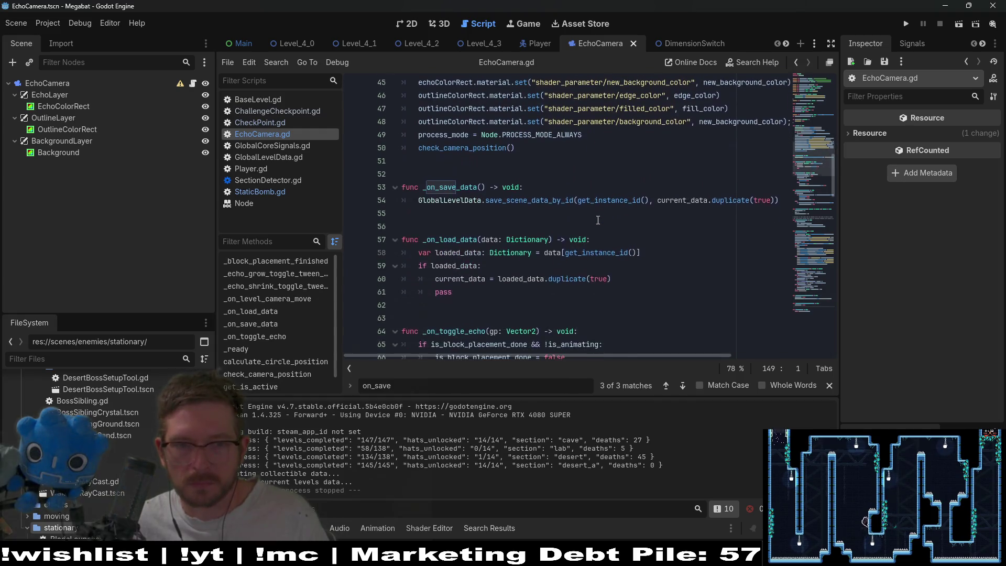
# Step: Replace the pass placeholder with 'if current_data.is_active != loaded_data.is_active:' under if loaded_data
pyautogui.click(474, 292)
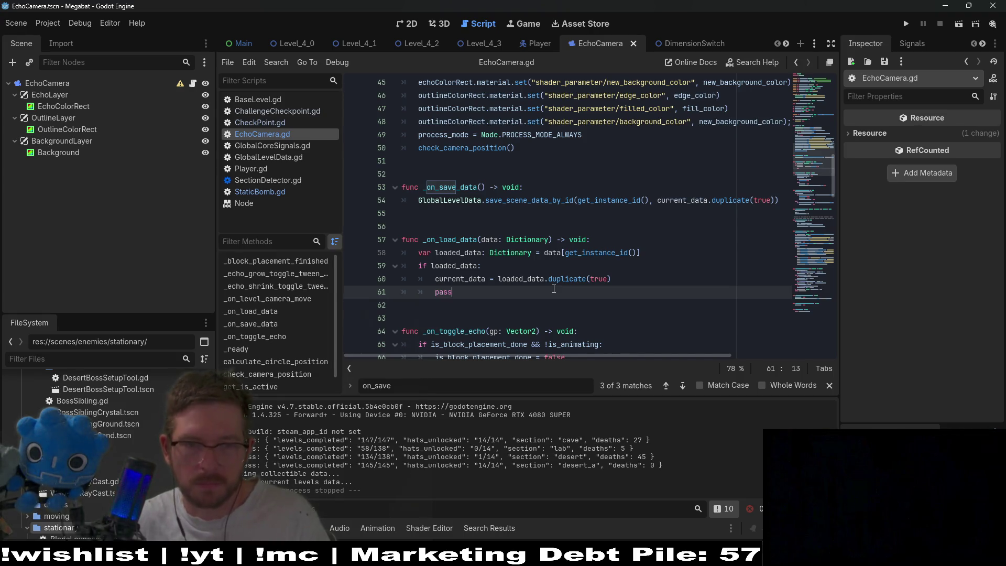
pyautogui.press('BackSpace')
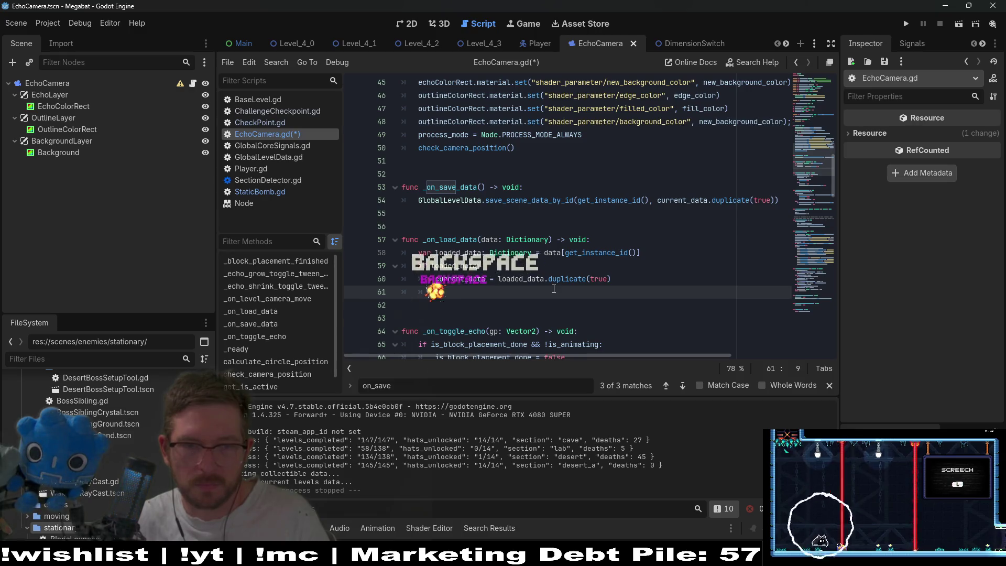
pyautogui.press('BackSpace')
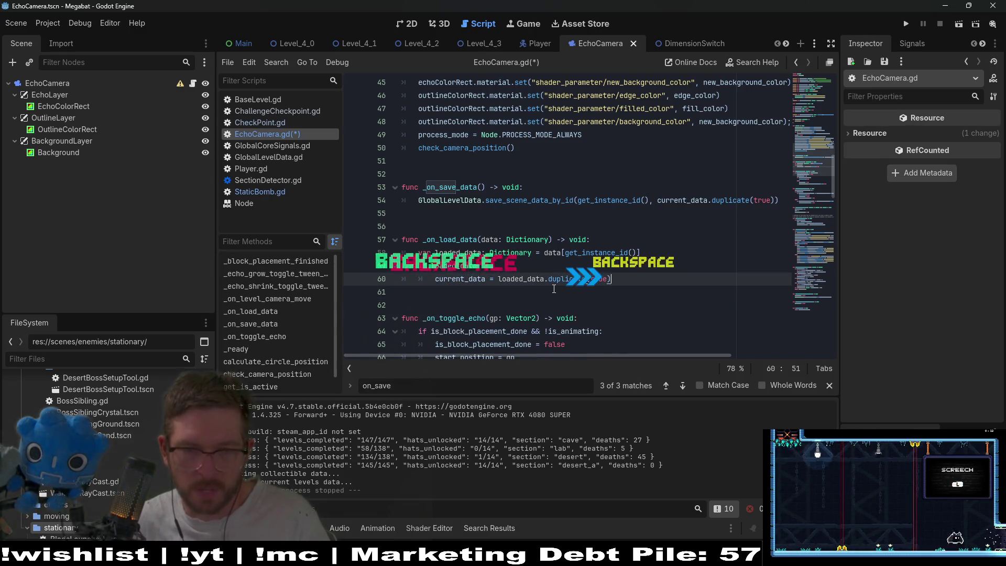
pyautogui.press('Up')
pyautogui.press('Return')
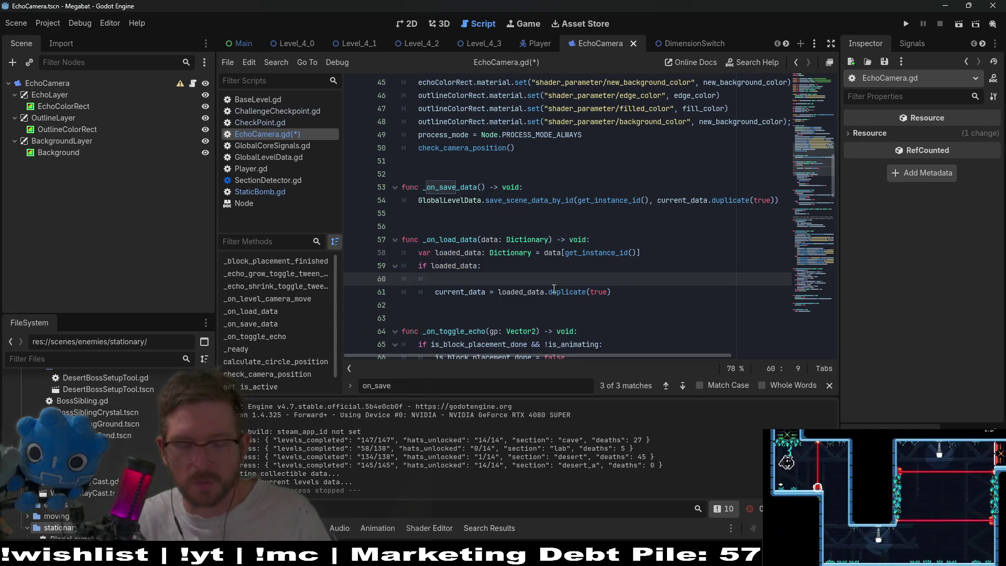
pyautogui.write('r')
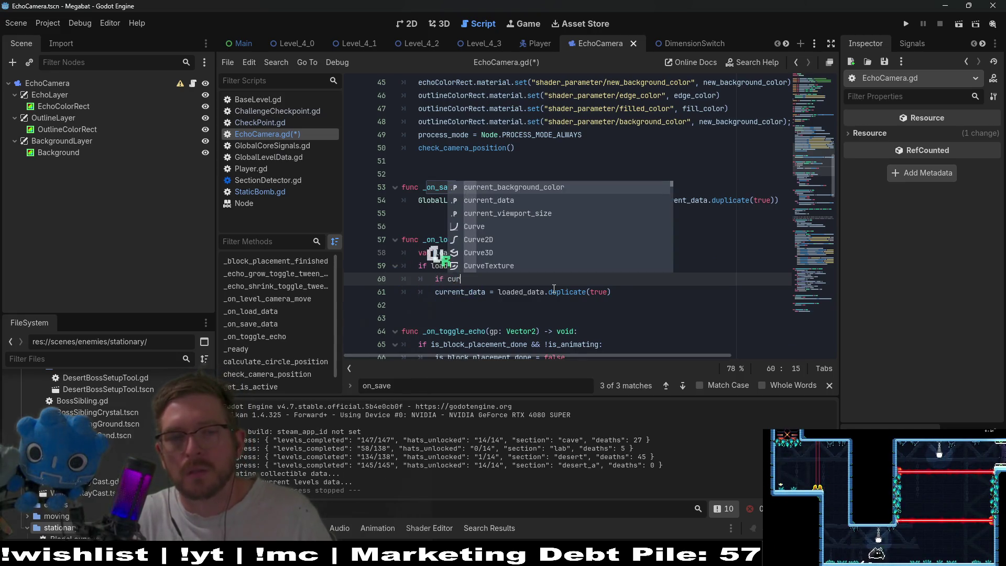
pyautogui.write('ent')
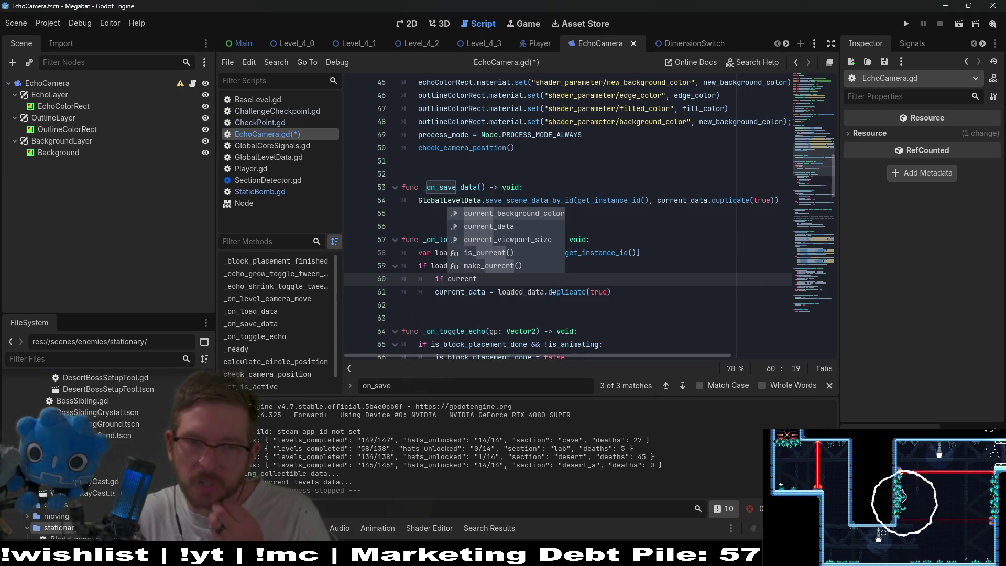
pyautogui.press('Down')
pyautogui.press('Return')
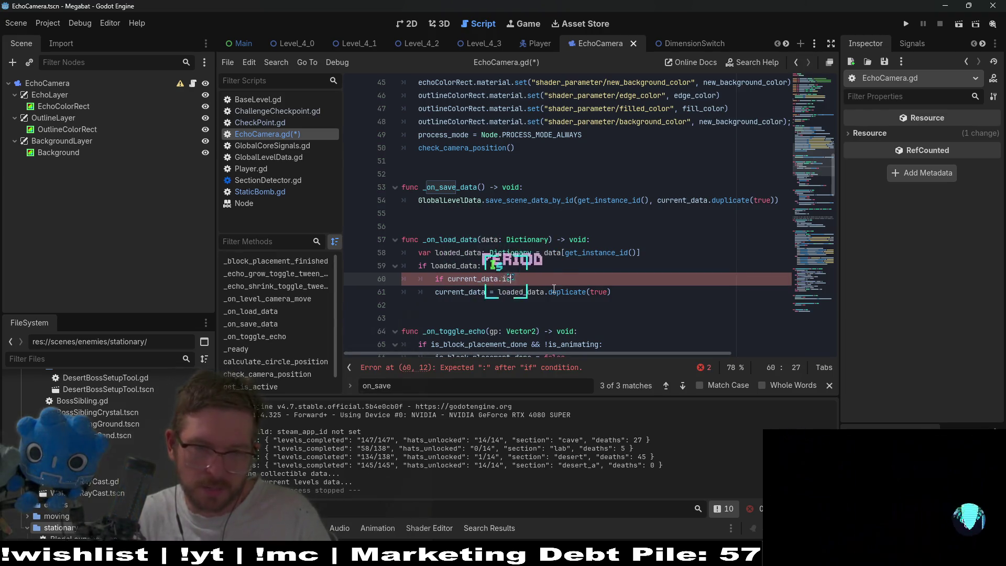
pyautogui.write('_active &&')
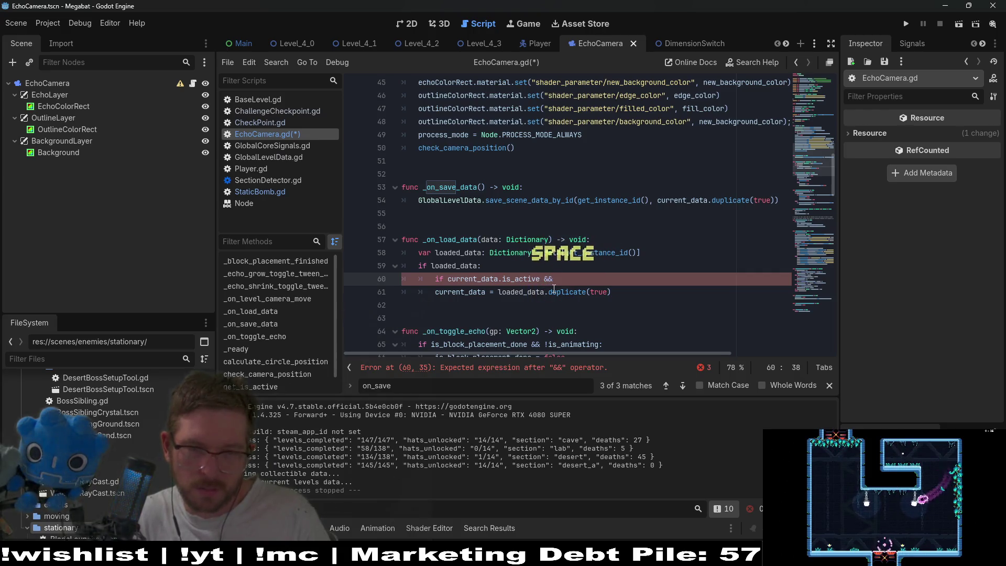
pyautogui.press('BackSpace')
pyautogui.press('BackSpace')
pyautogui.press('BackSpace')
pyautogui.write('!= ')
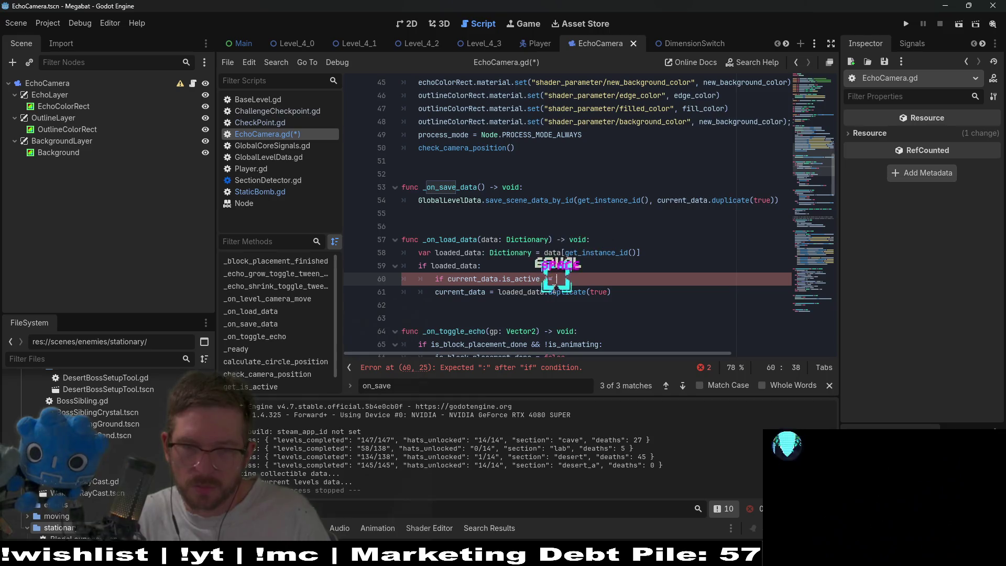
pyautogui.write('load')
pyautogui.press('Return')
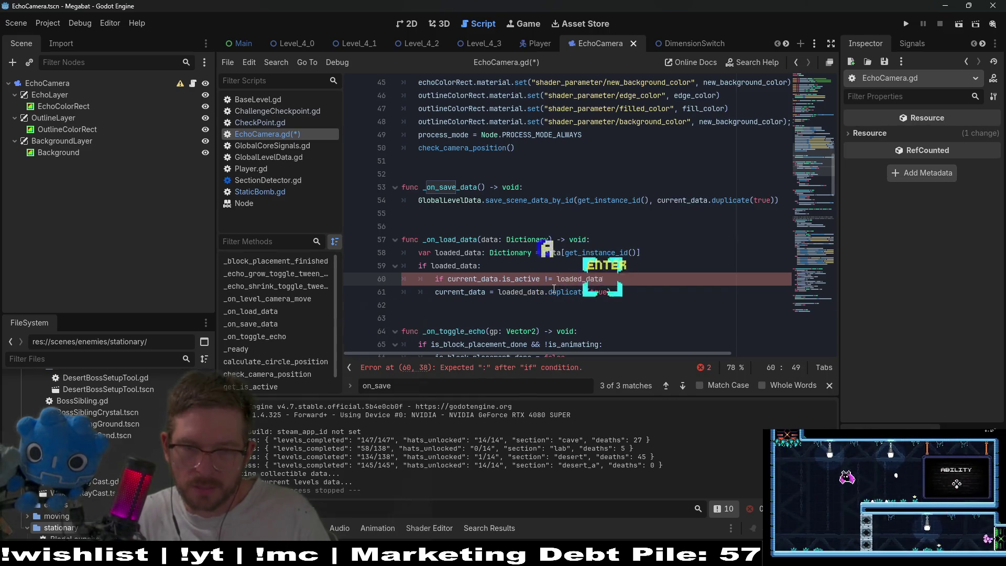
pyautogui.write('.')
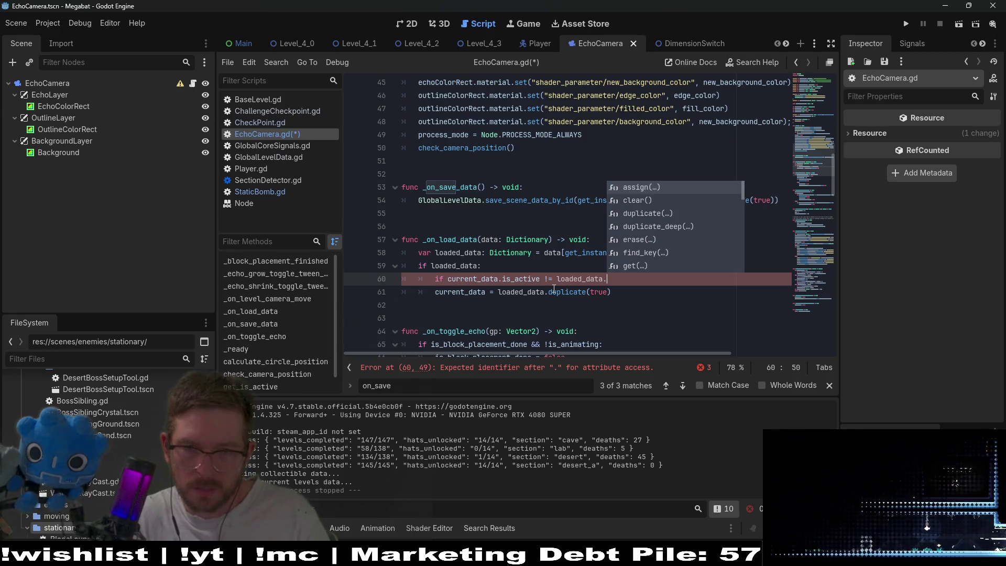
pyautogui.write('a')
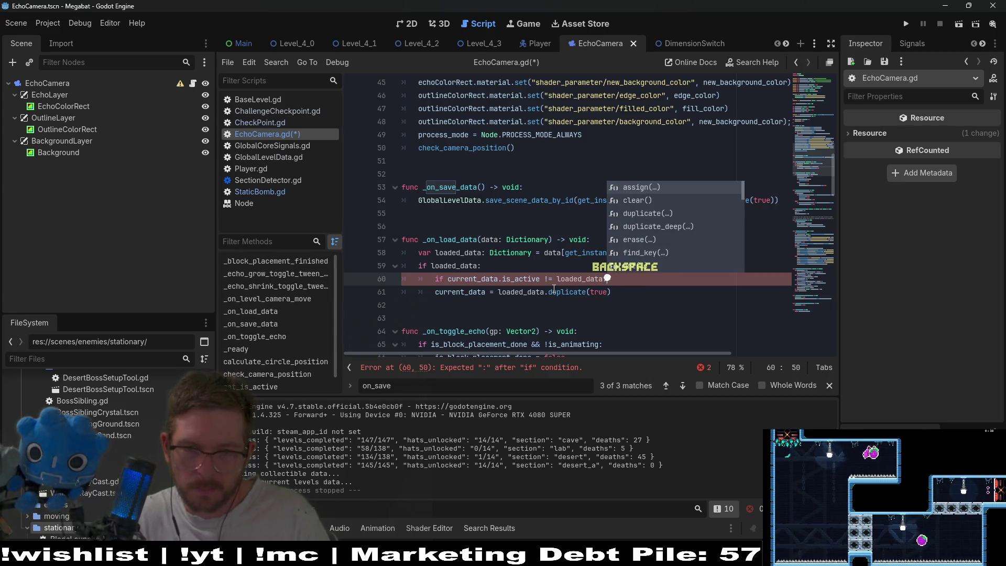
pyautogui.write('is_act')
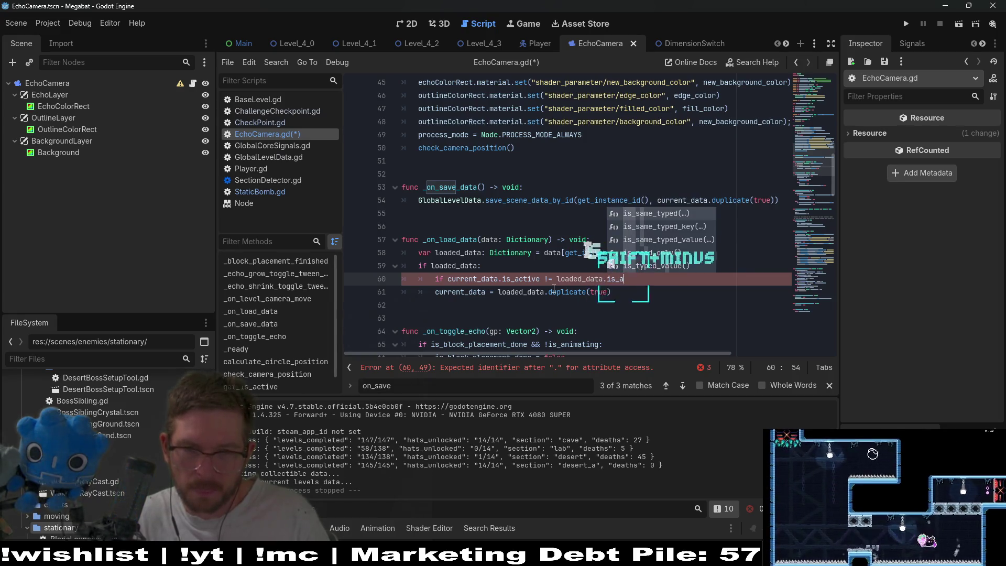
pyautogui.write('ive:')
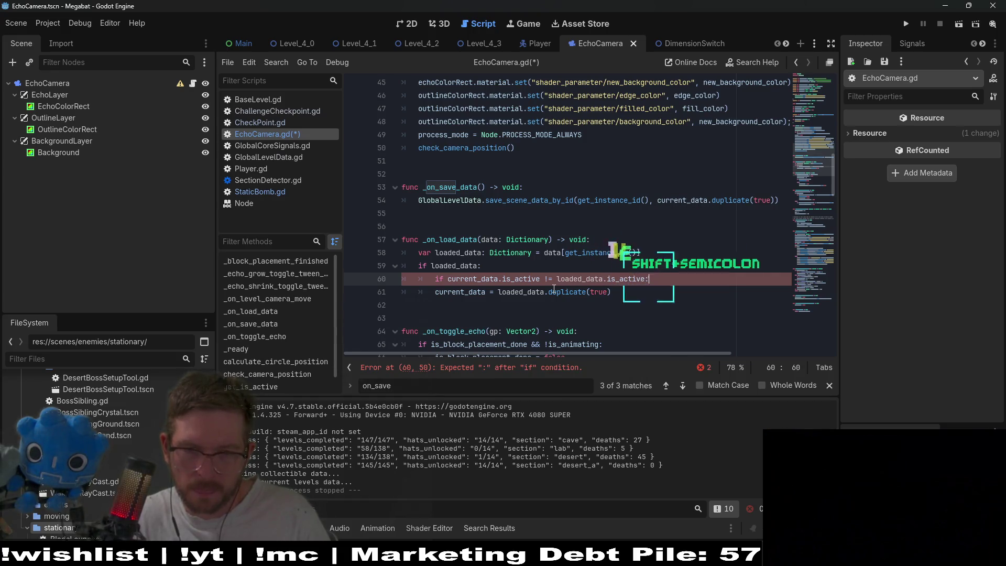
pyautogui.press('Return')
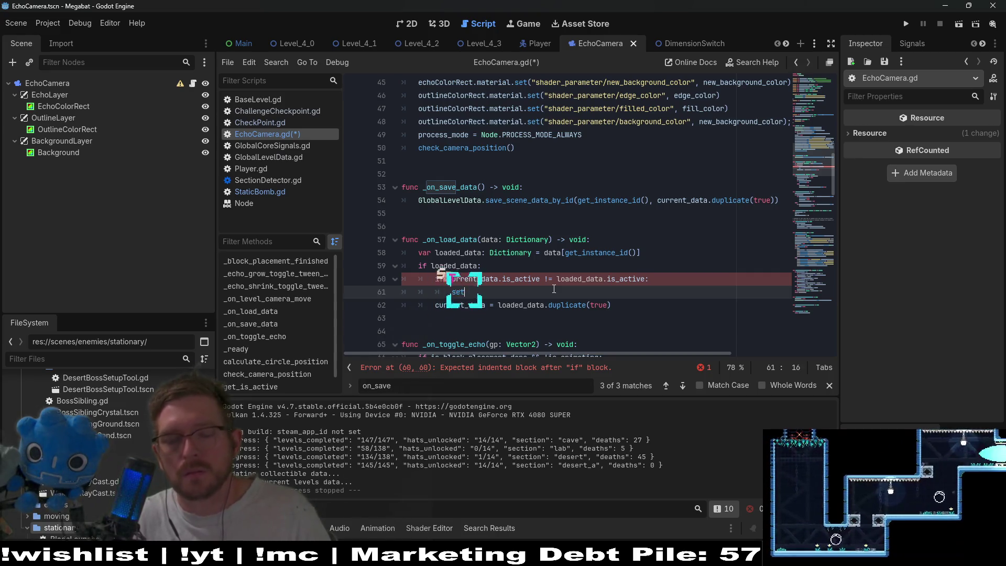
# Step: Call set_is_active(loaded_data.is_active) inside the new comparison block
pyautogui.write('_a')
pyautogui.press('Return')
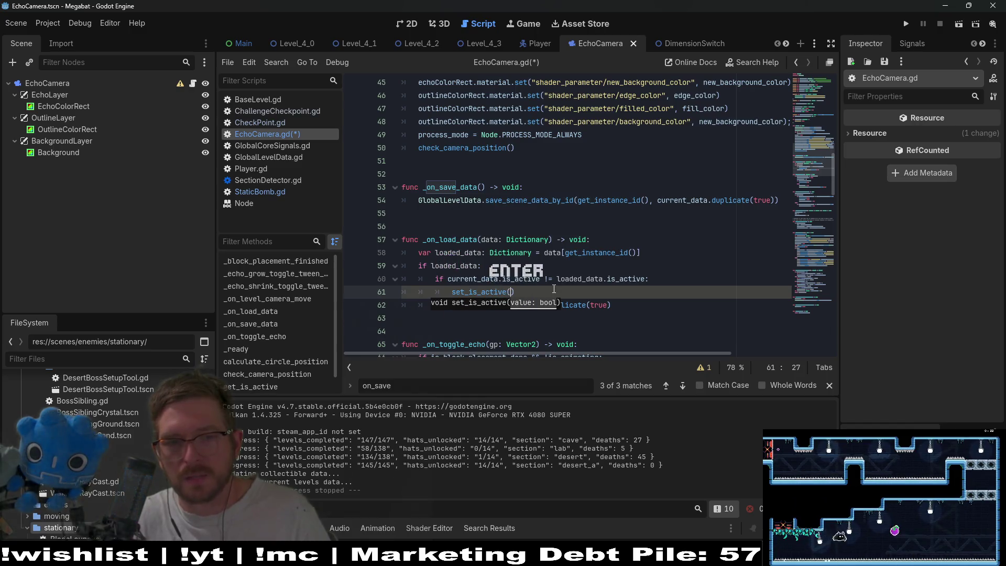
pyautogui.write('load')
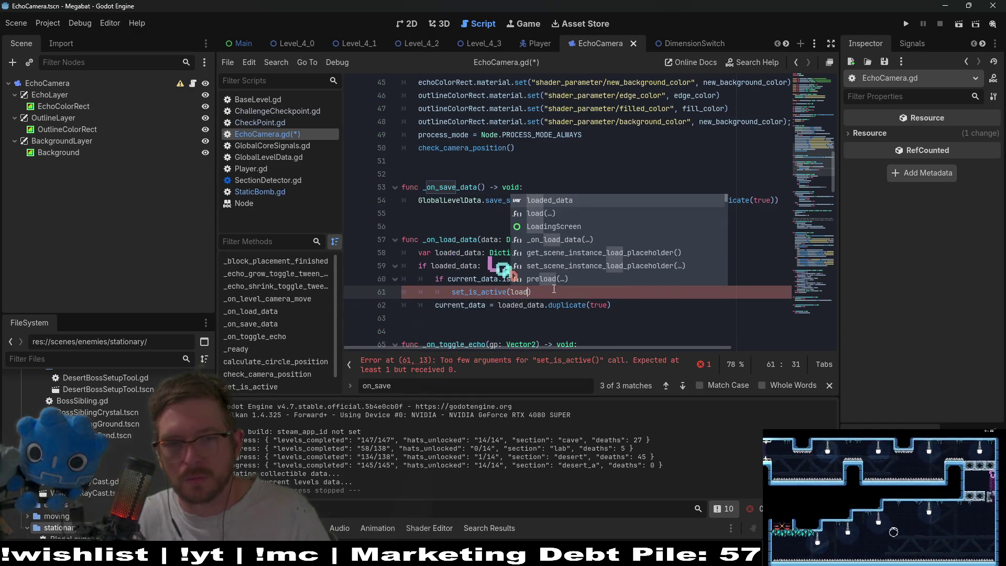
pyautogui.press('Return')
pyautogui.write('.is_ac')
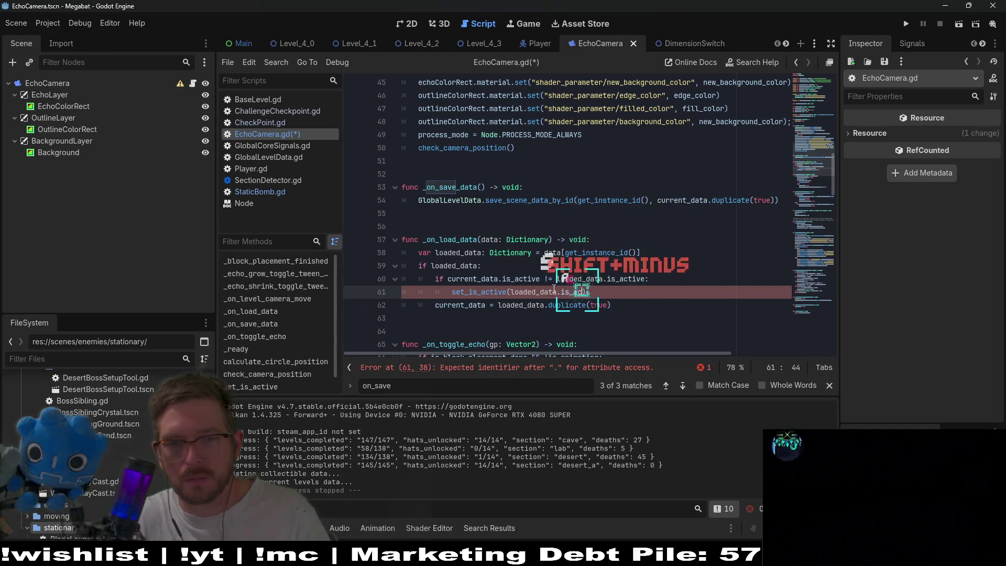
pyautogui.write('tive')
pyautogui.press('End')
# Step: Move the current_data assignment into the if branch, delete the else branch, and save
pyautogui.press('Return')
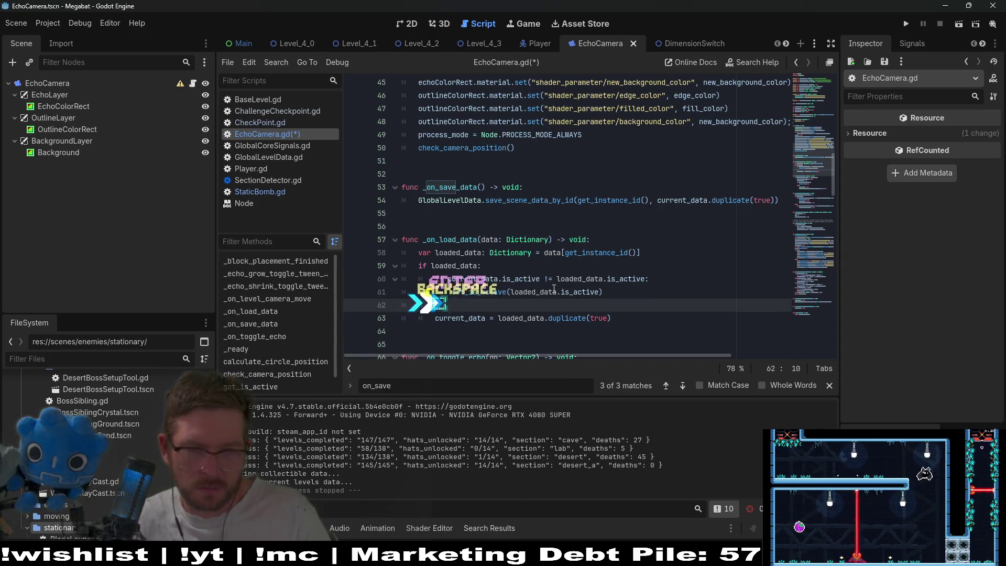
pyautogui.write('lse:')
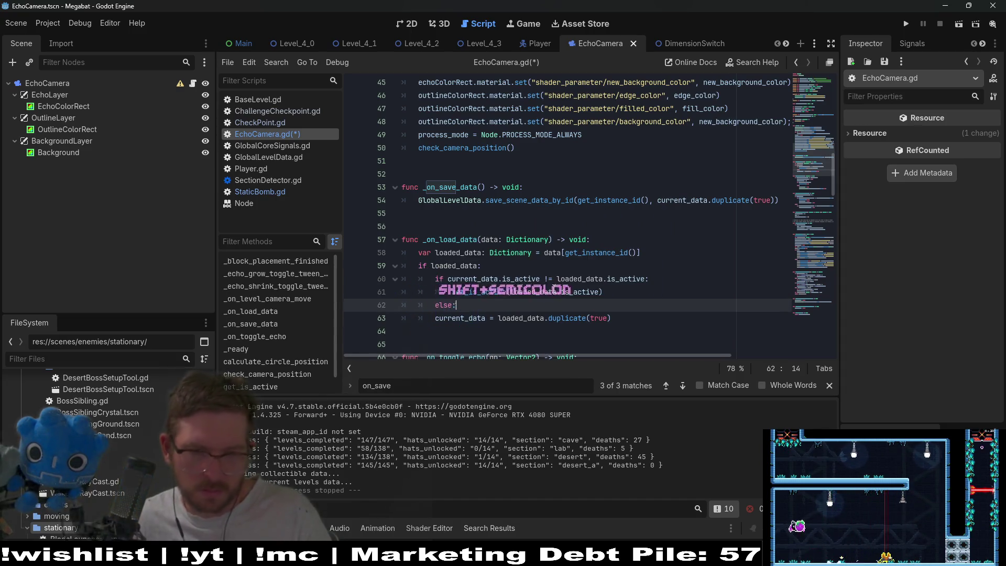
pyautogui.press('Down')
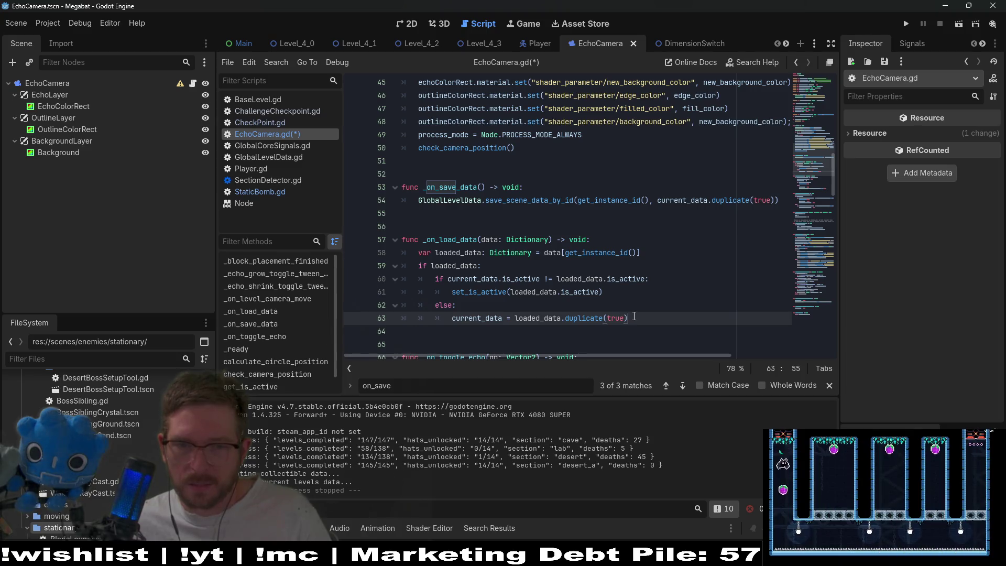
pyautogui.moveTo(634, 317); pyautogui.dragTo(638, 308)
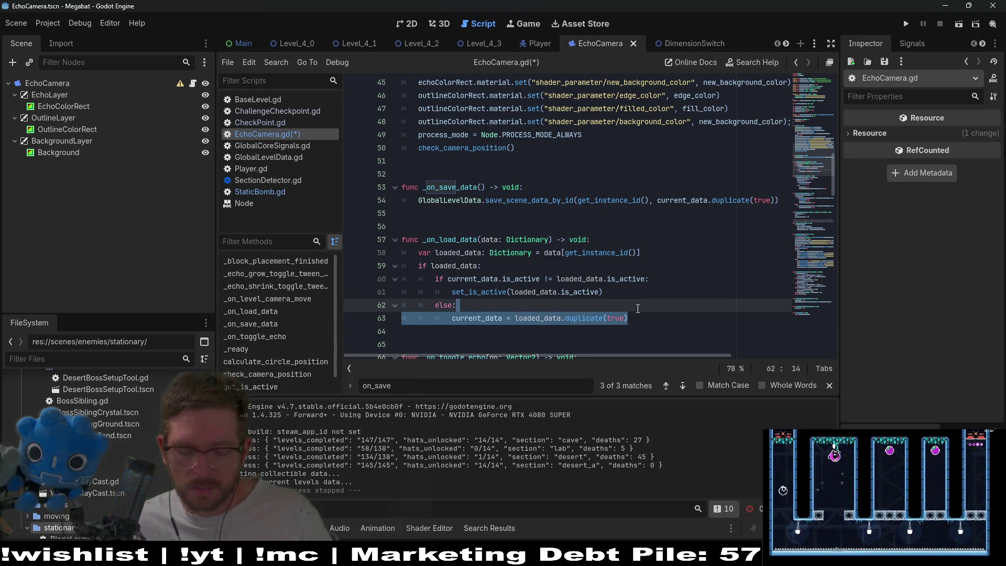
pyautogui.click(630, 309)
pyautogui.moveTo(631, 318); pyautogui.dragTo(634, 309)
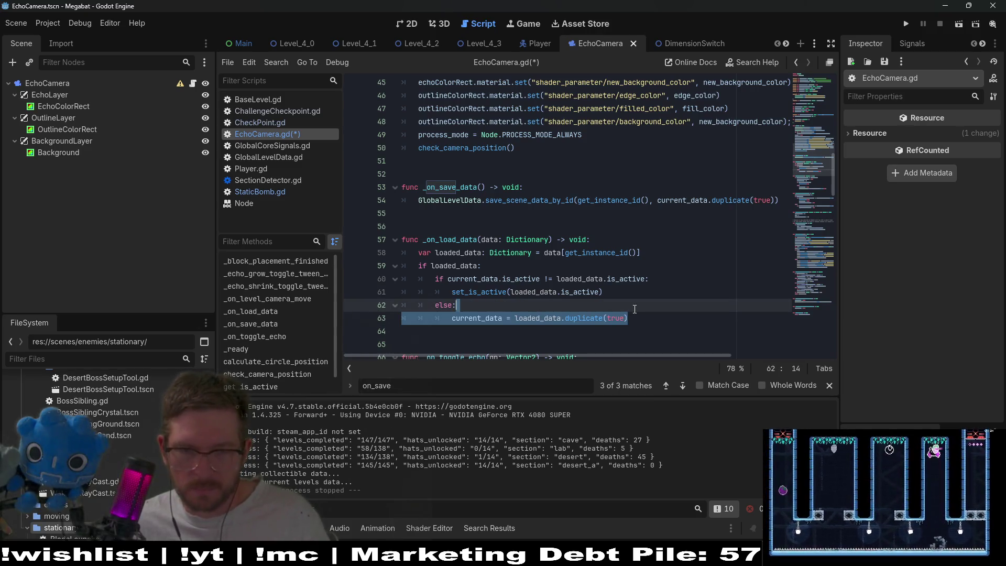
pyautogui.hotkey('ctrl', 'c')
pyautogui.click(654, 280)
pyautogui.hotkey('ctrl', 'v')
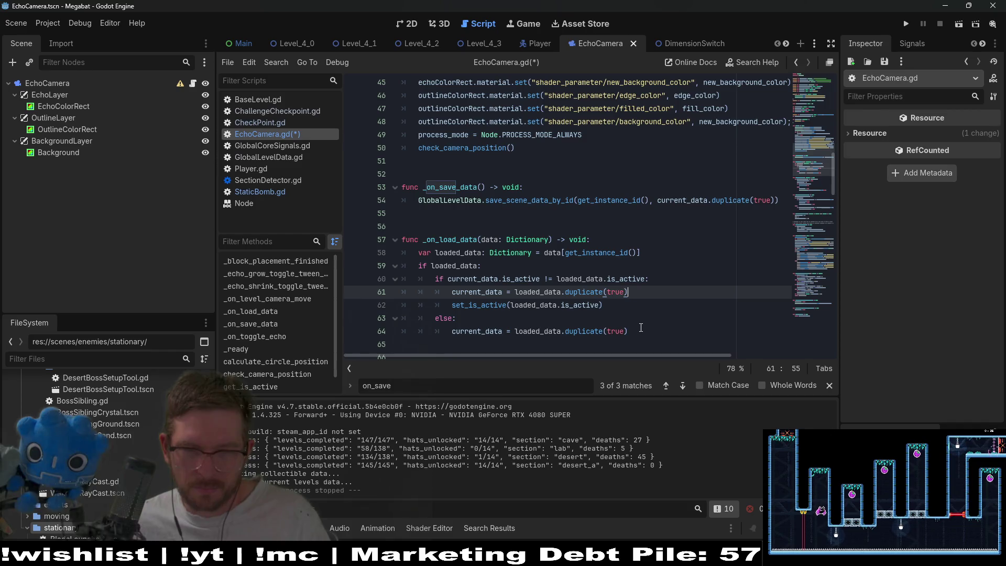
pyautogui.moveTo(641, 328); pyautogui.dragTo(598, 308)
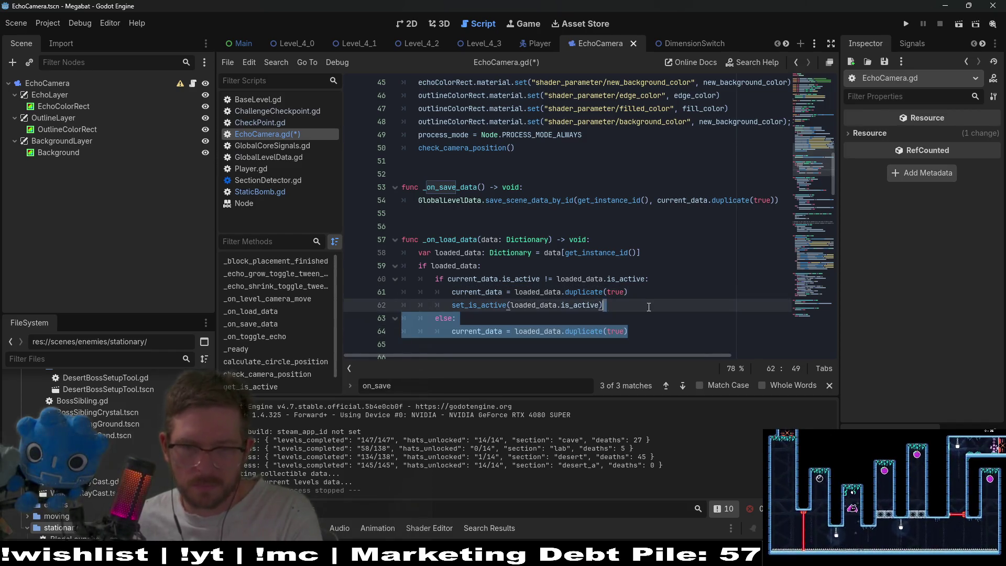
pyautogui.press('BackSpace')
pyautogui.hotkey('ctrl', 's')
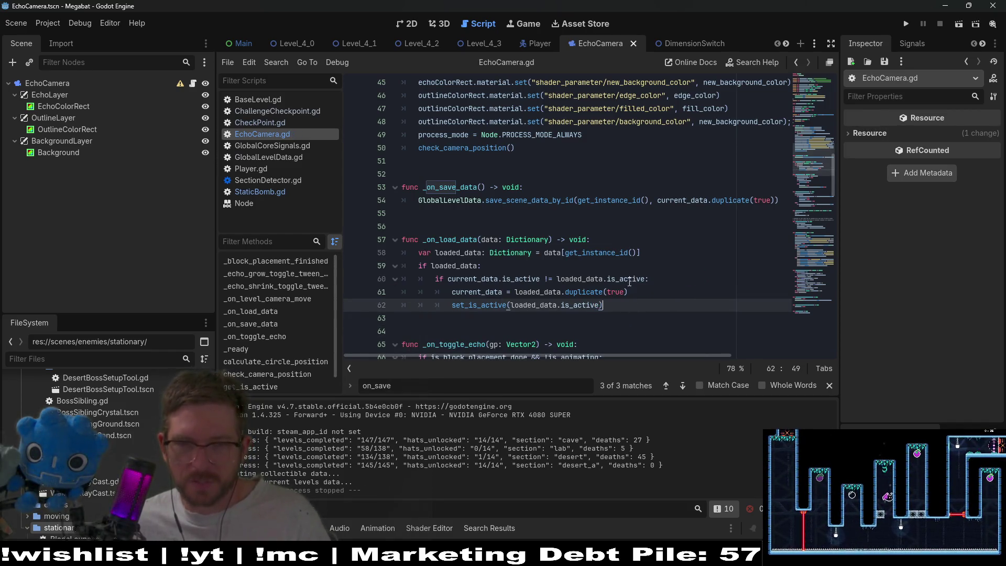
pyautogui.moveTo(664, 281); pyautogui.dragTo(470, 280)
pyautogui.click(501, 266)
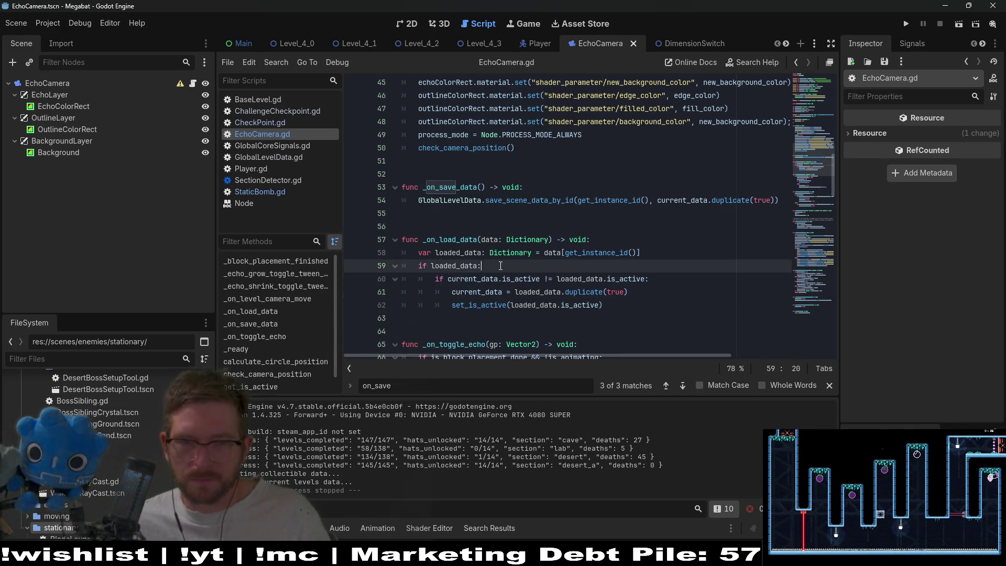
# Step: Add '# NOTE: this will need to change in the future if we add more to current_data' and save
pyautogui.press('Return')
pyautogui.write('#')
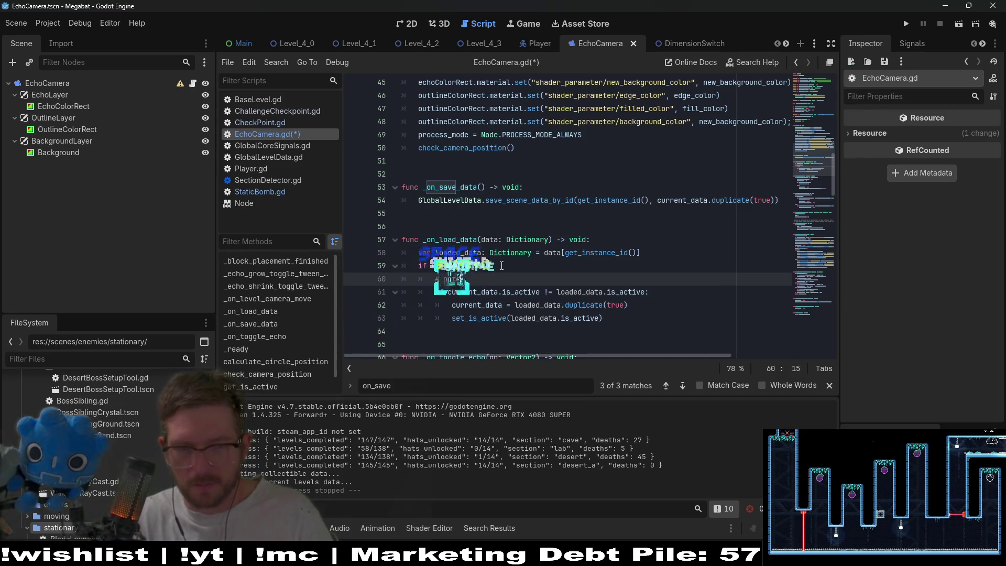
pyautogui.write(':')
pyautogui.press('BackSpace')
pyautogui.press('BackSpace')
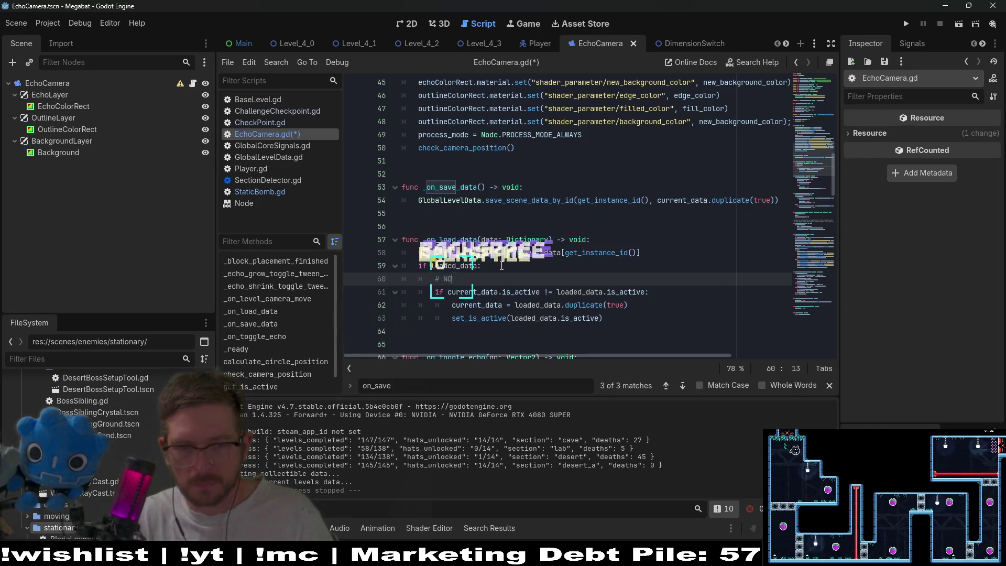
pyautogui.write('# NOTE: this')
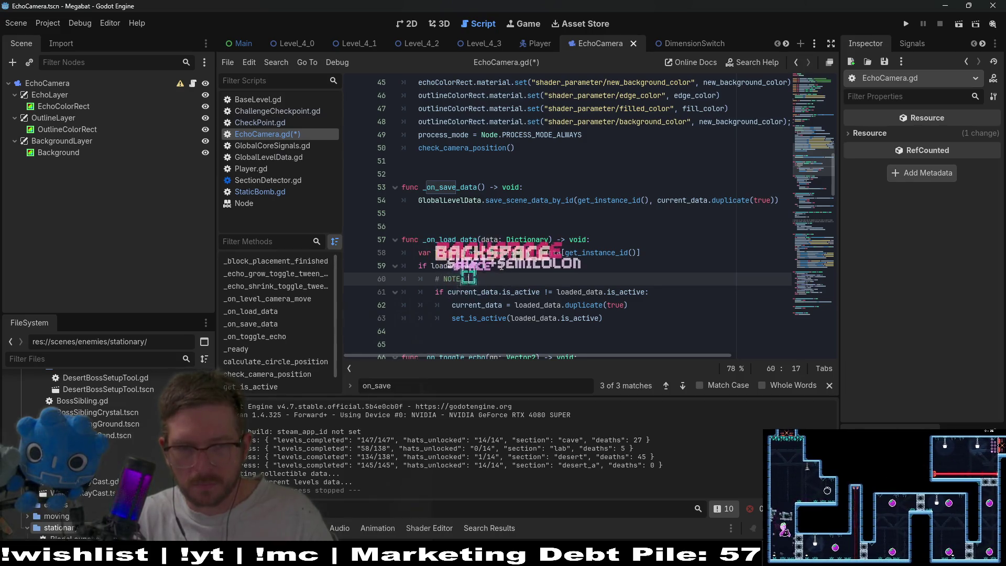
pyautogui.write(' w')
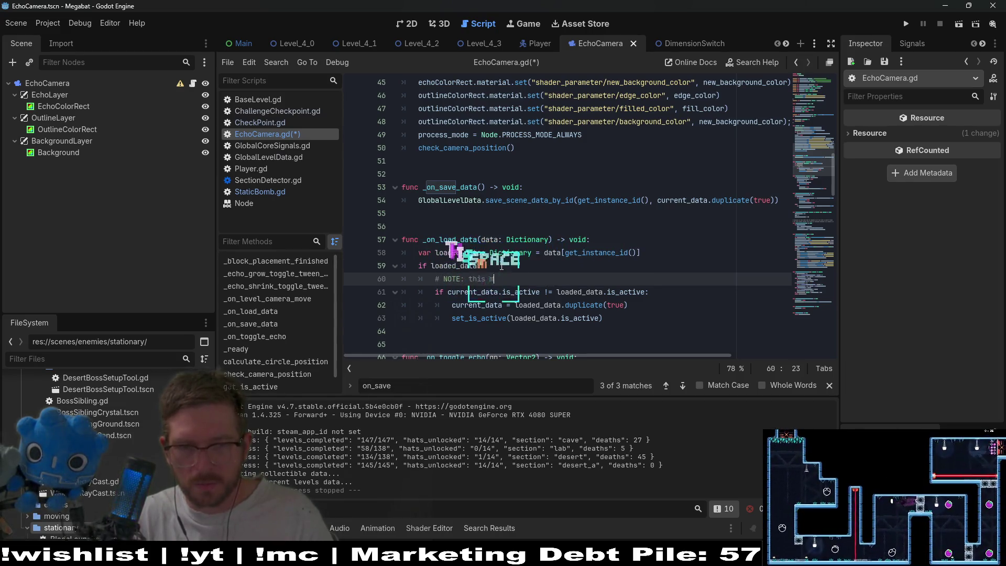
pyautogui.write('ill need to change int he fut')
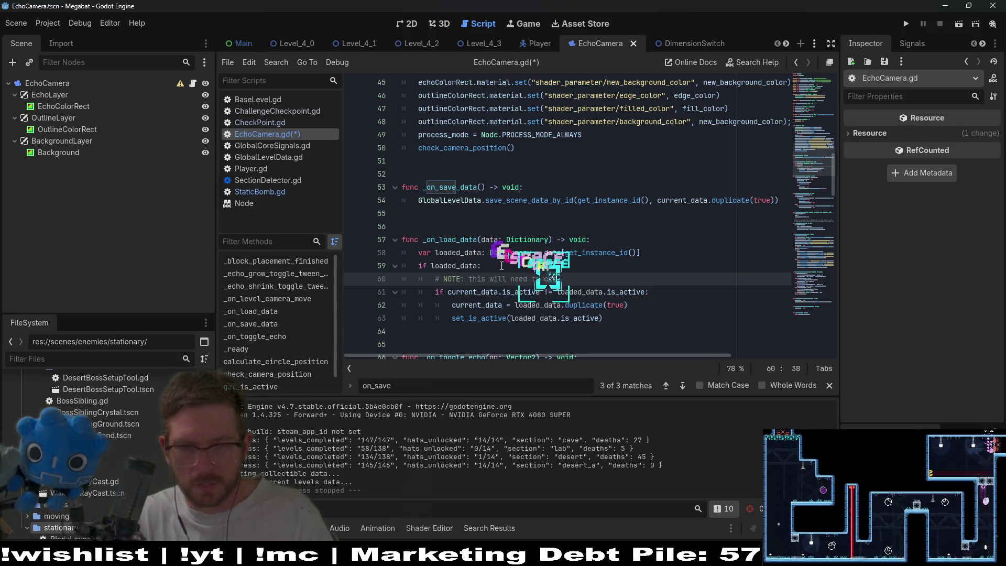
pyautogui.press('BackSpace')
pyautogui.press('BackSpace')
pyautogui.press('BackSpace')
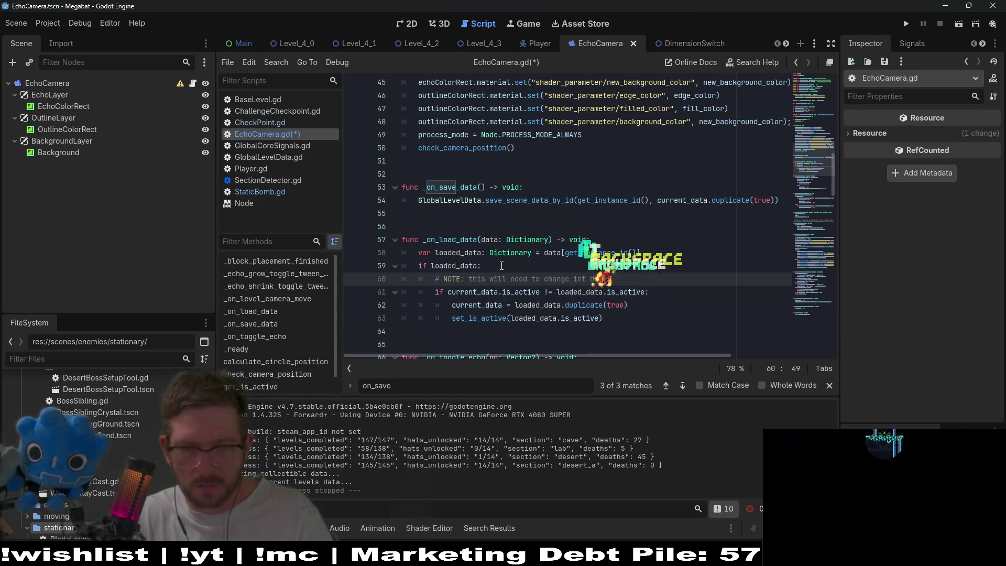
pyautogui.write('fut')
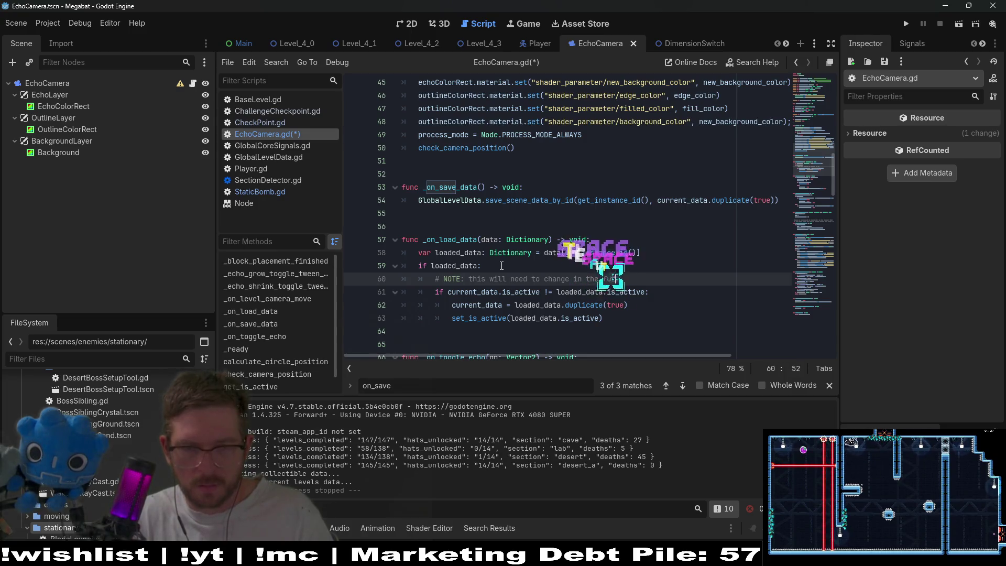
pyautogui.write('ure if we add more to cure')
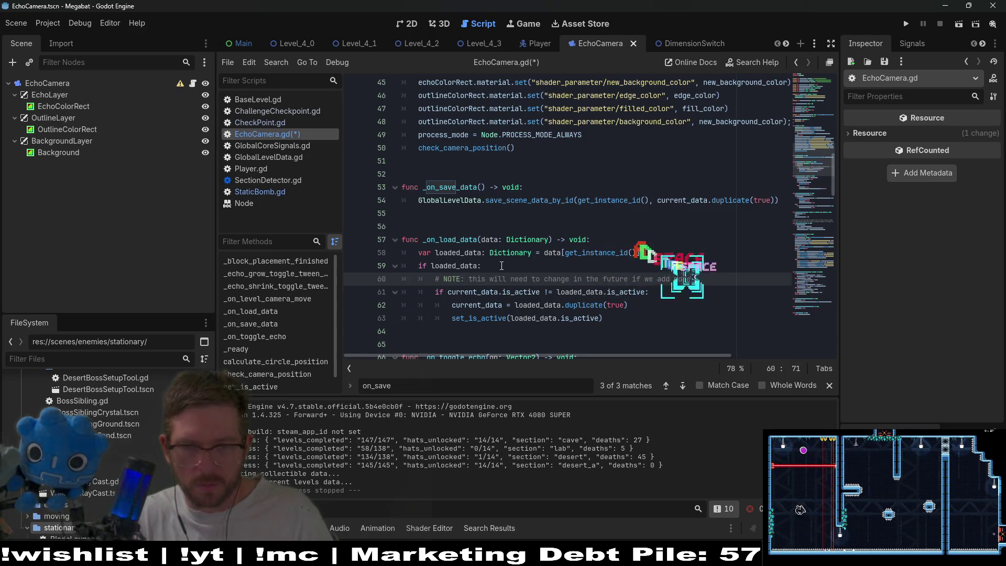
pyautogui.press('BackSpace')
pyautogui.write('rent_data')
pyautogui.hotkey('ctrl', 's')
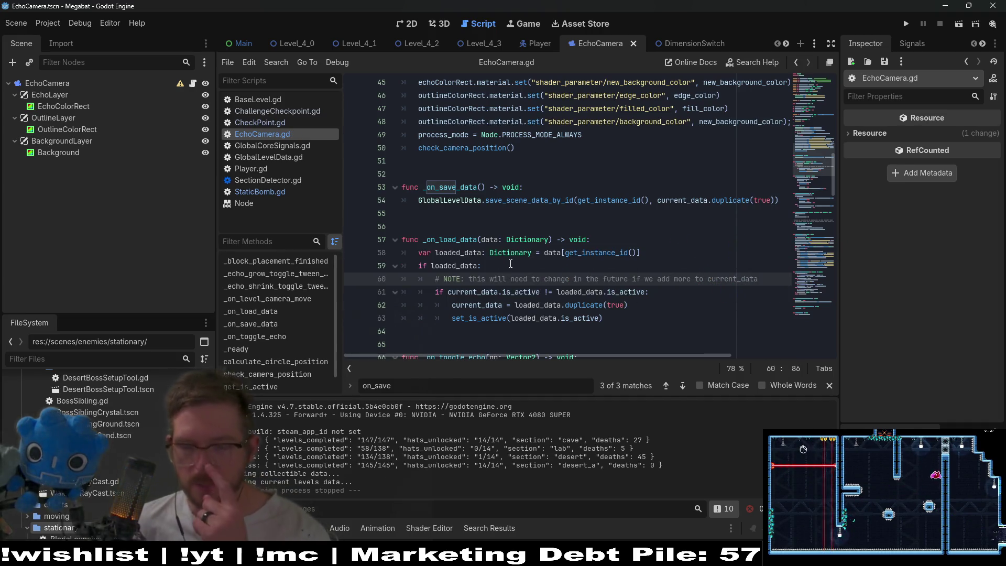
pyautogui.click(590, 292)
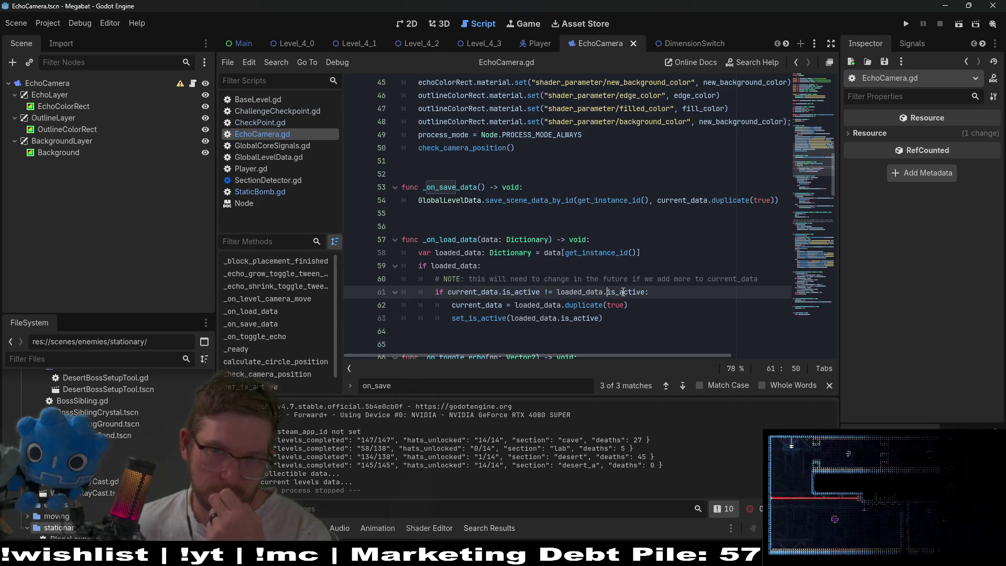
# Step: Run the Level_4_3 scene, fly the bat around triggering echolocation, then close the game
pyautogui.click(474, 47)
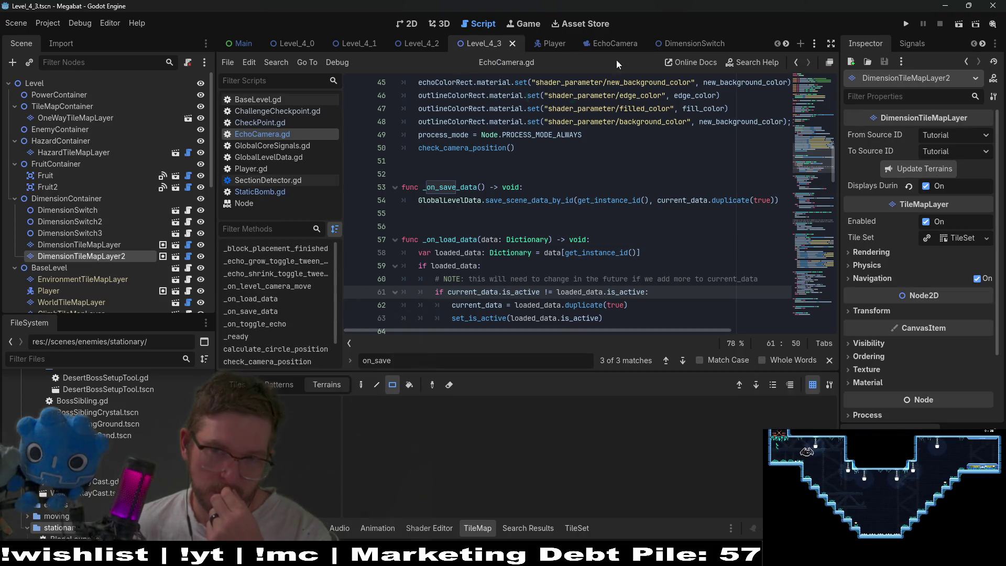
pyautogui.click(955, 26)
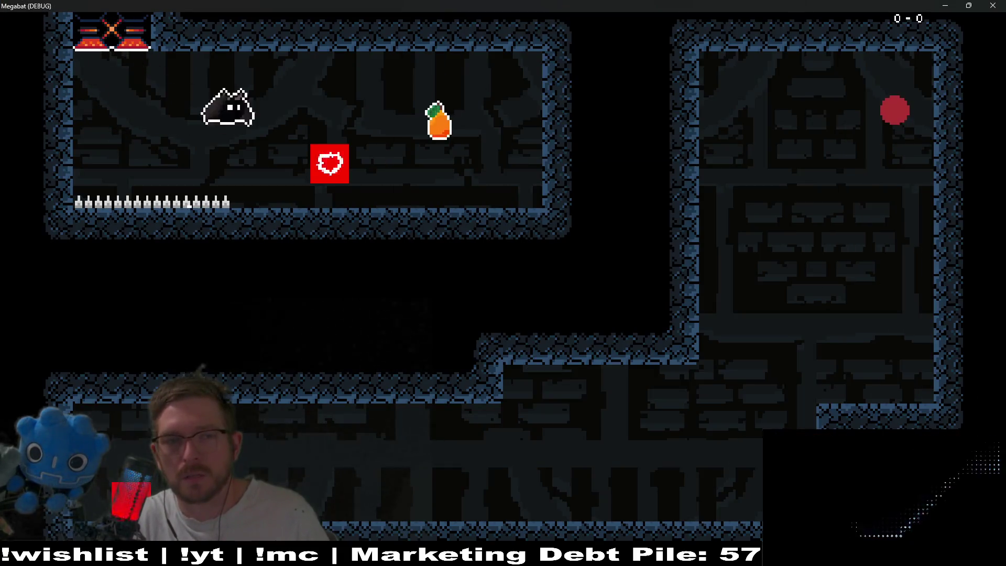
pyautogui.press('Right')
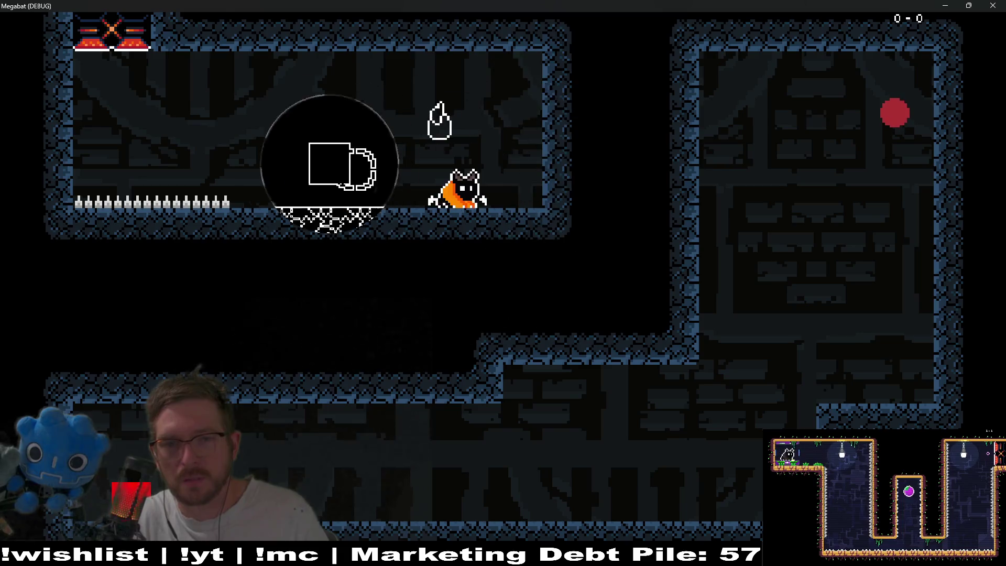
pyautogui.press('space')
pyautogui.press('Right')
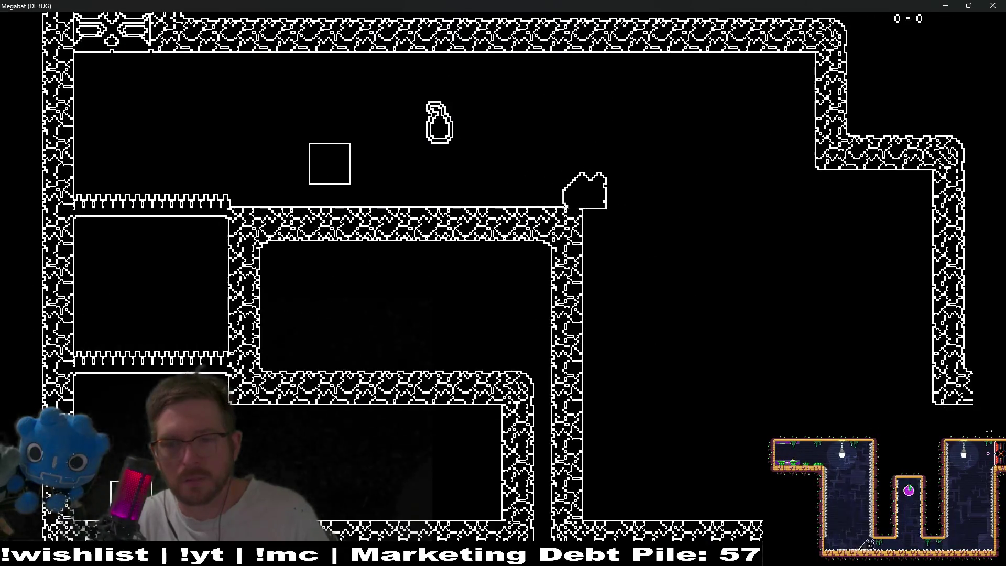
pyautogui.press('Right')
pyautogui.press('Right')
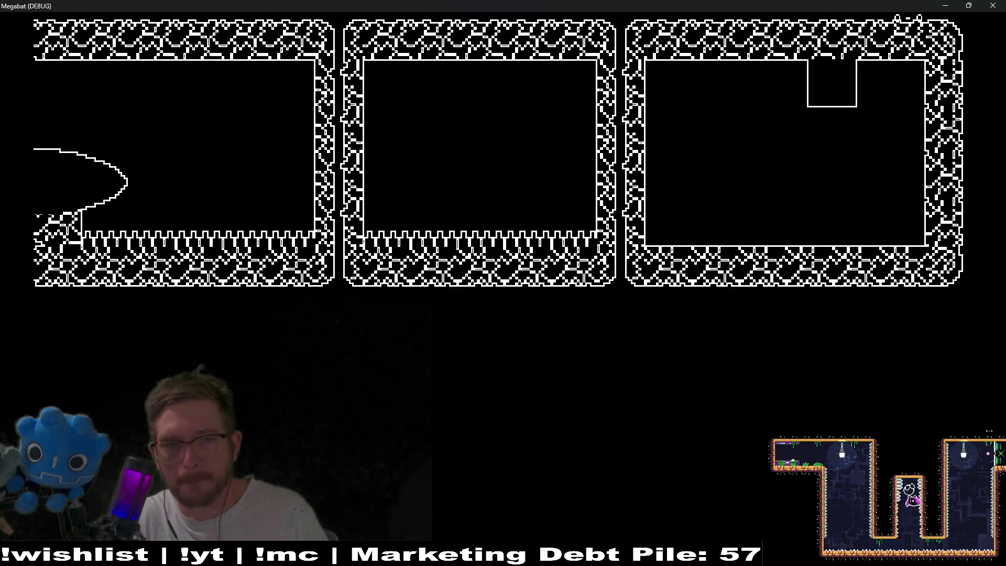
pyautogui.press('space')
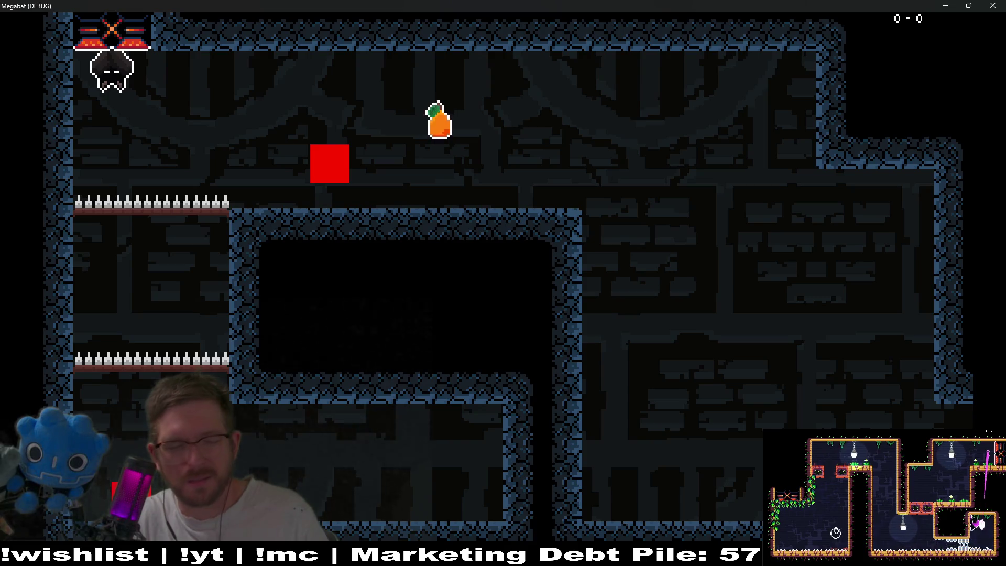
pyautogui.press('Right')
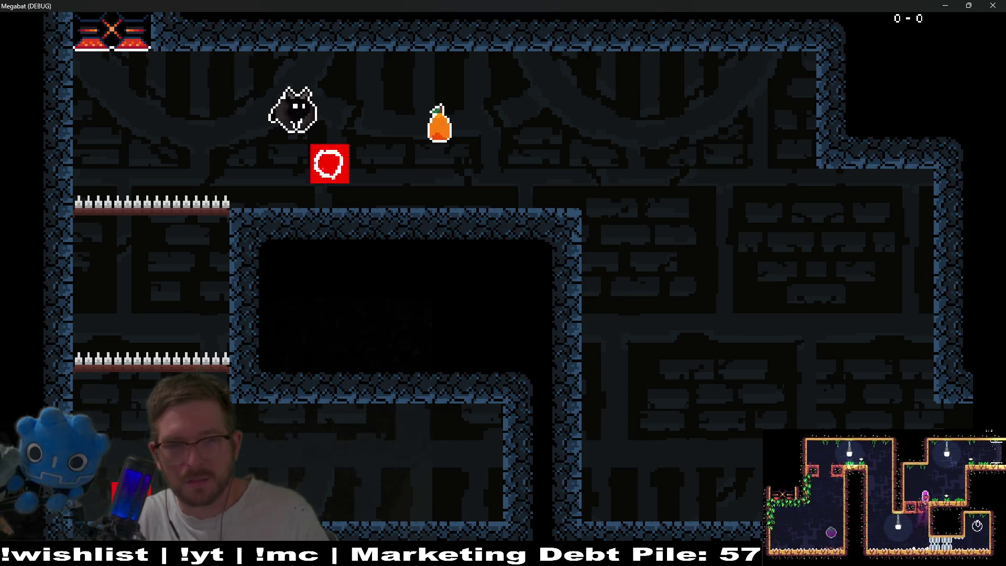
pyautogui.press('Right')
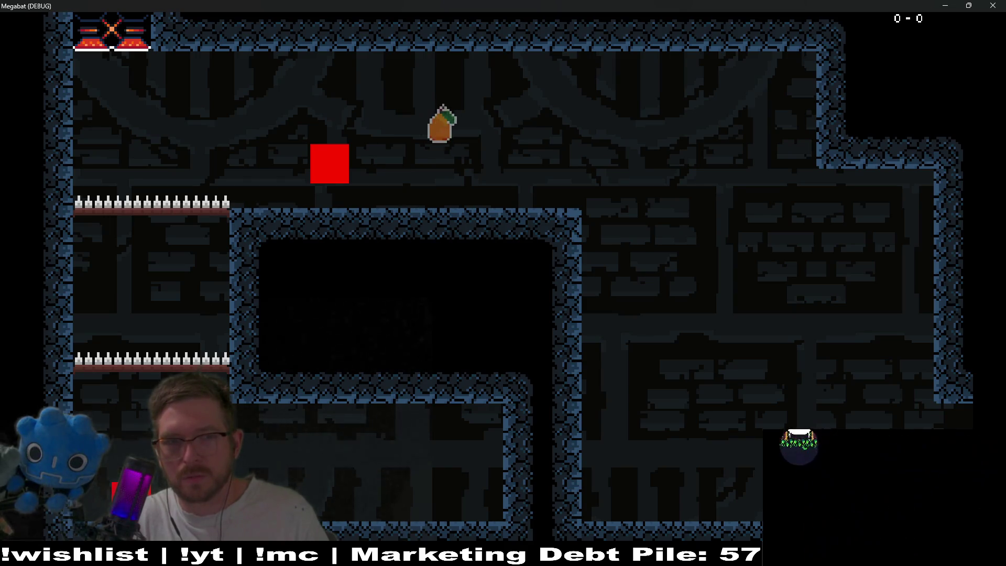
pyautogui.press('Up')
pyautogui.press('Left')
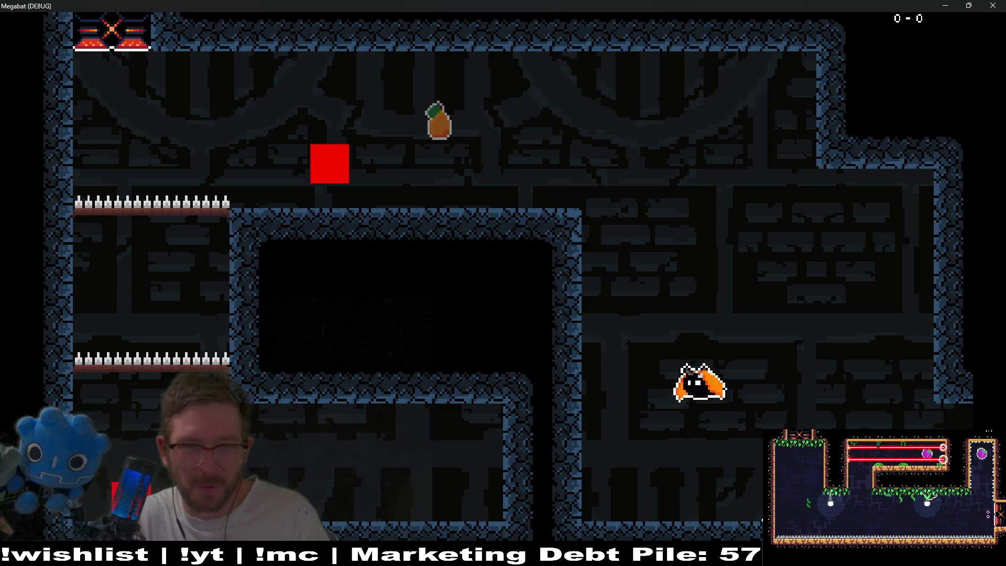
pyautogui.press('Left')
pyautogui.press('x')
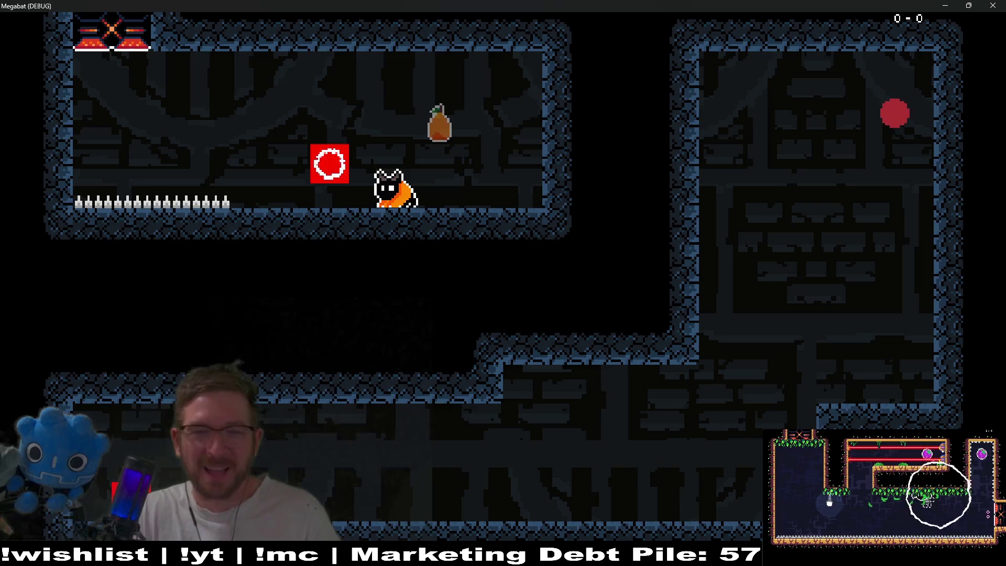
pyautogui.press('x')
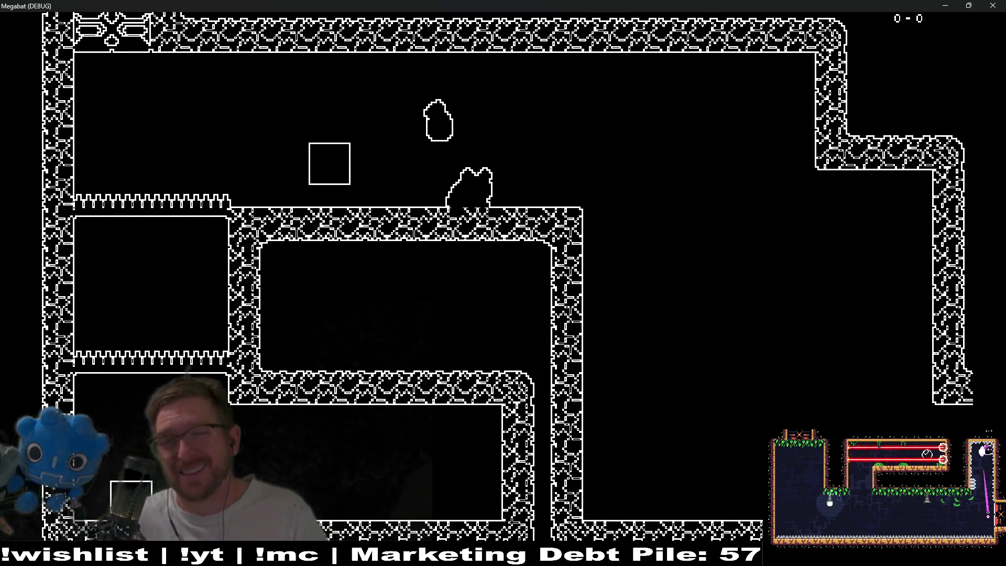
pyautogui.click(1003, 5)
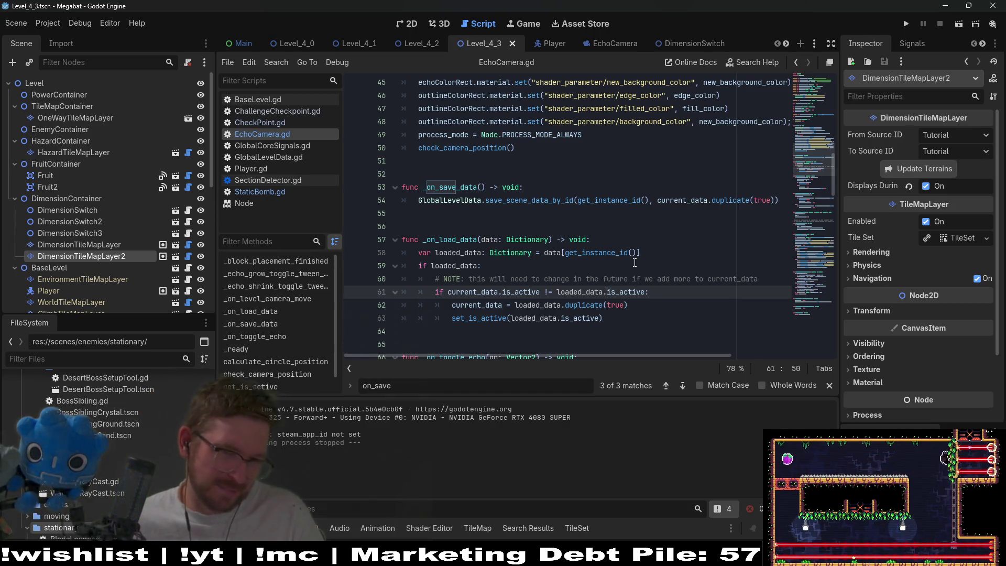
# Step: Delete the current_data assignment line, save EchoCamera.gd, and jump to the set_is_active definition
pyautogui.scroll(-2, 635, 262)
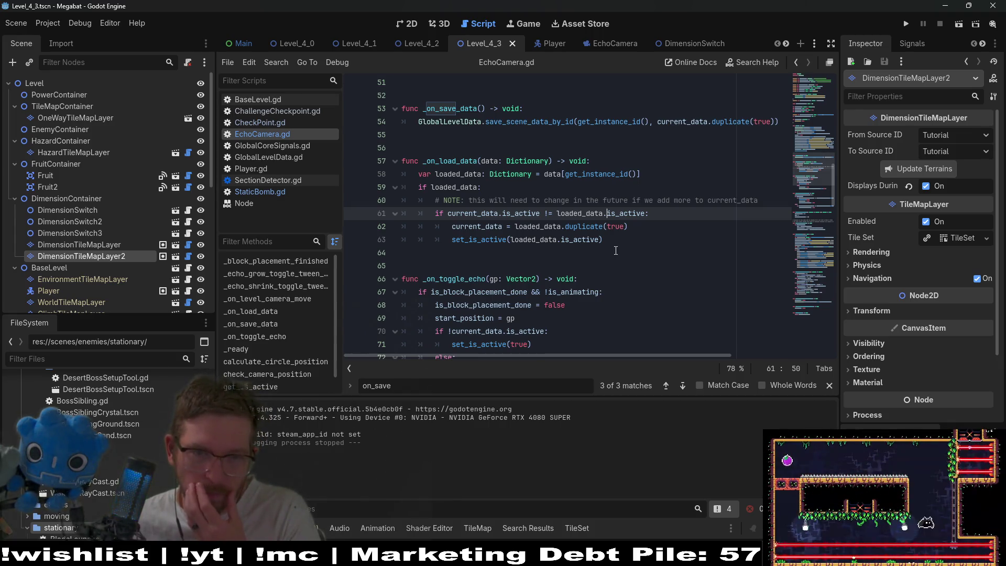
pyautogui.click(631, 227)
pyautogui.keyDown('shift'); pyautogui.click(652, 217); pyautogui.keyUp('shift')
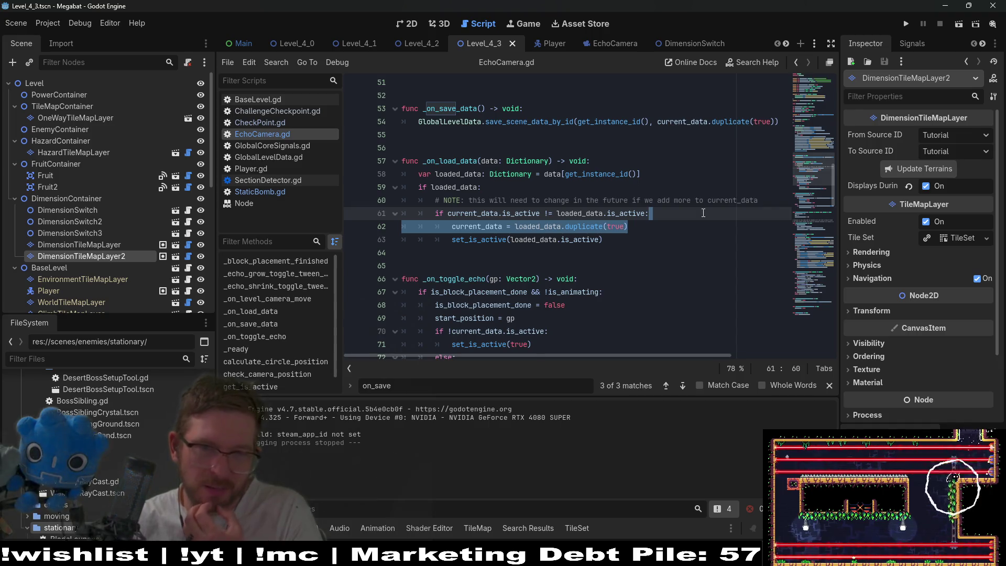
pyautogui.press('BackSpace')
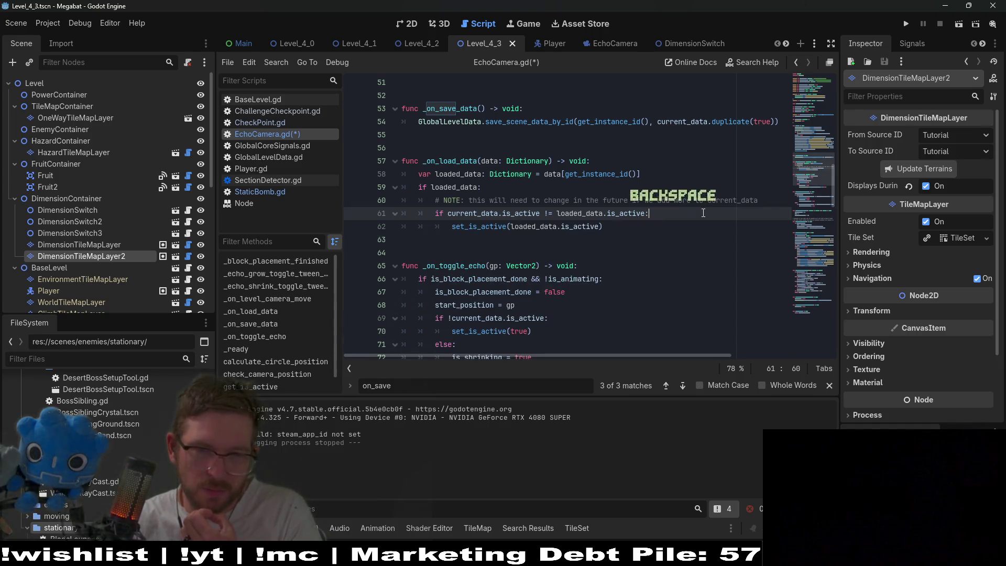
pyautogui.hotkey('ctrl', 's')
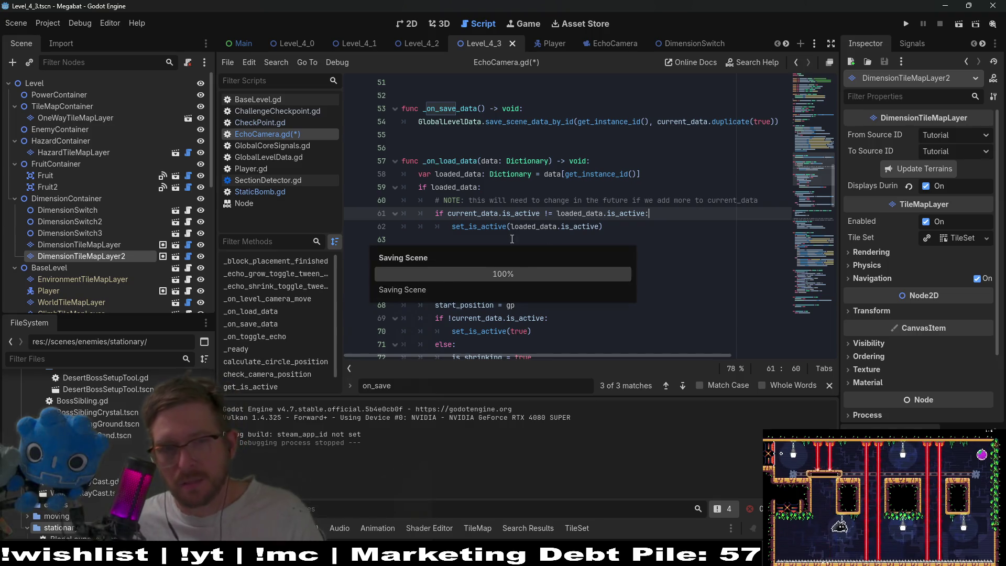
pyautogui.keyDown('ctrl'); pyautogui.click(479, 228); pyautogui.keyUp('ctrl')
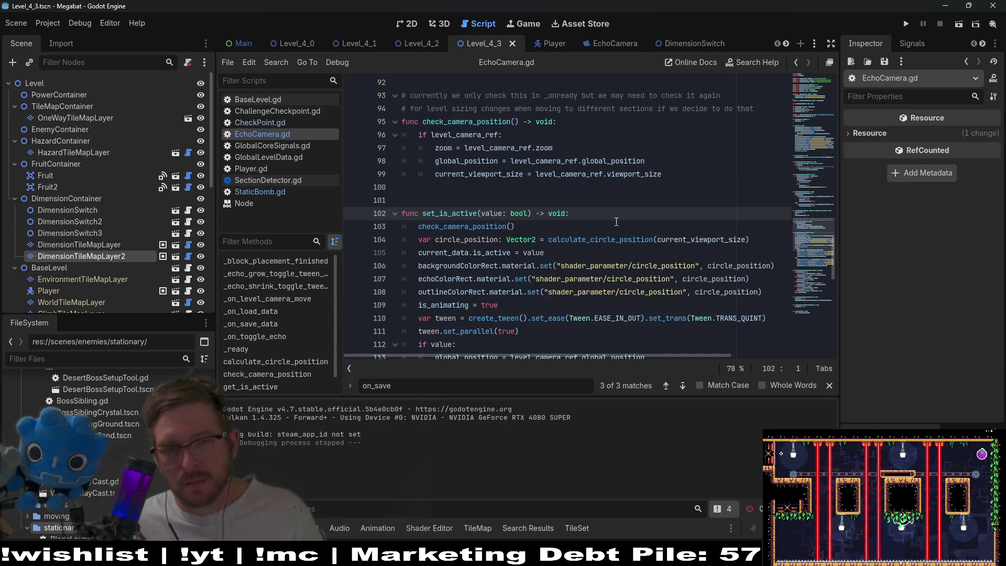
# Step: Review the is_active assignment in set_is_active and the surrounding code, then run the project
pyautogui.click(501, 253)
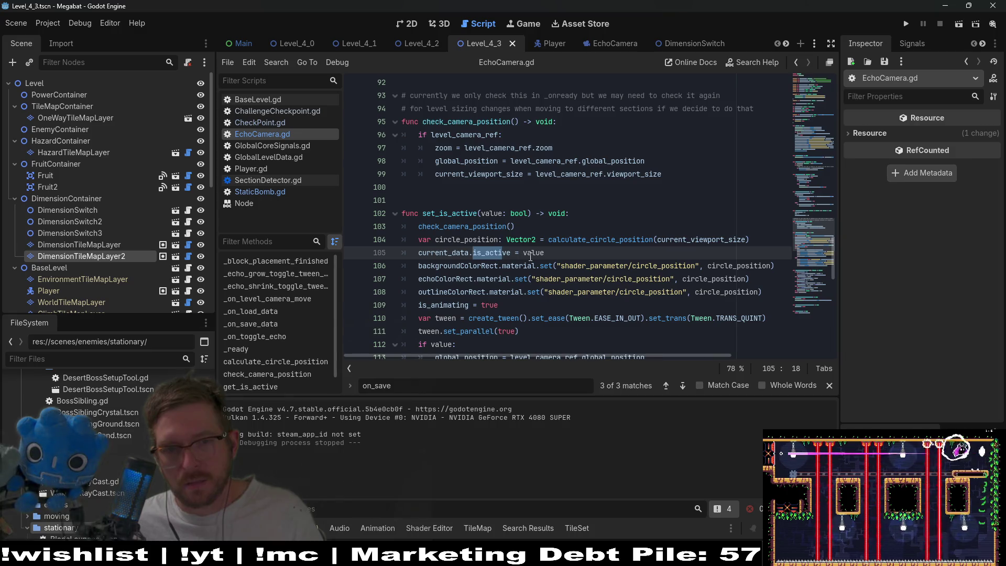
pyautogui.moveTo(534, 259)
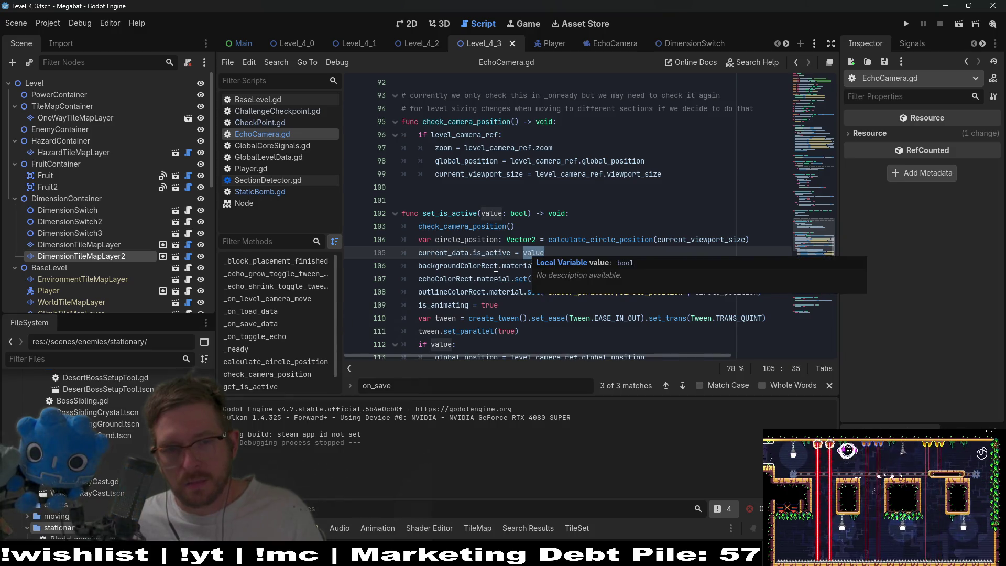
pyautogui.scroll(-1, 496, 273)
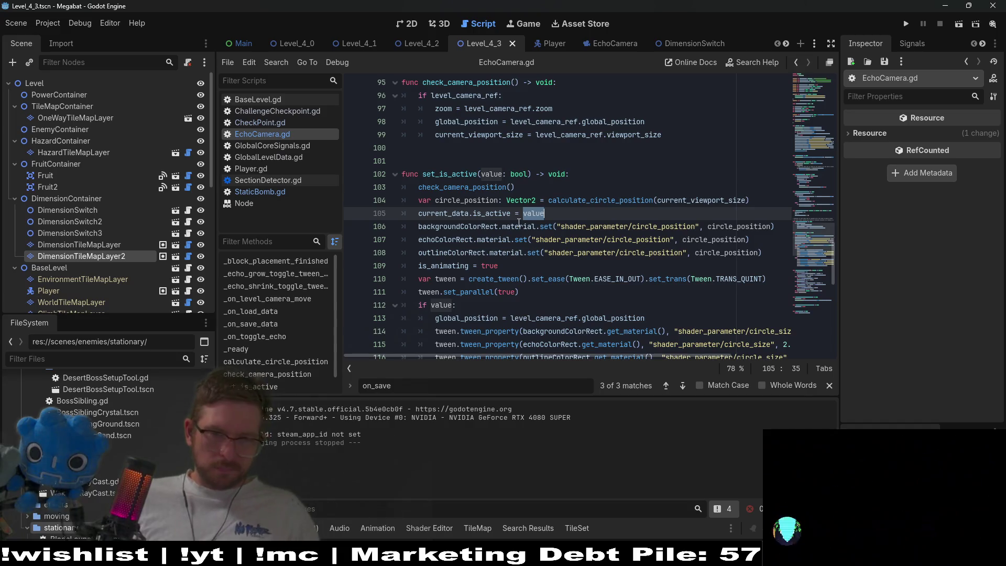
pyautogui.scroll(-4, 519, 222)
pyautogui.scroll(4, 513, 221)
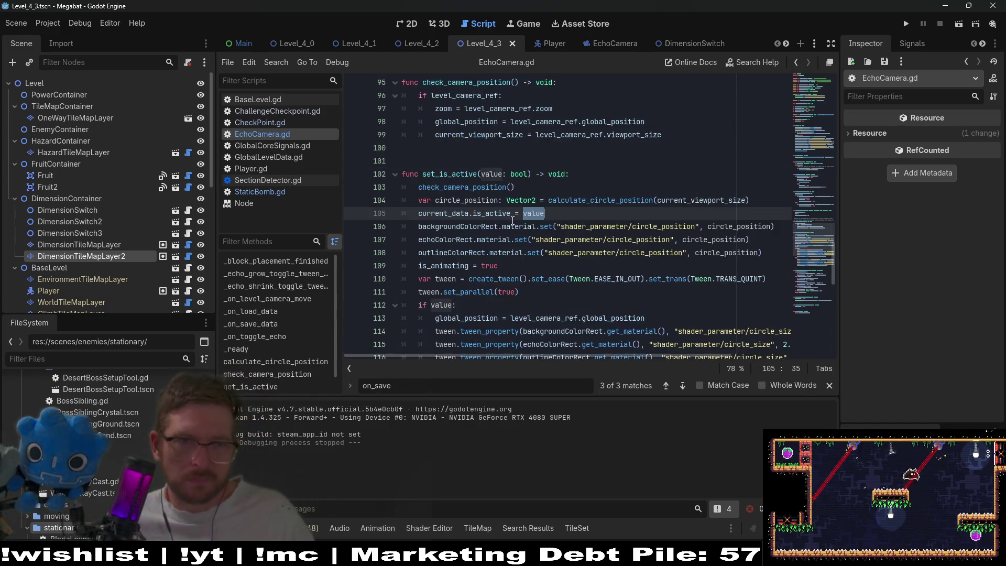
pyautogui.scroll(8, 512, 221)
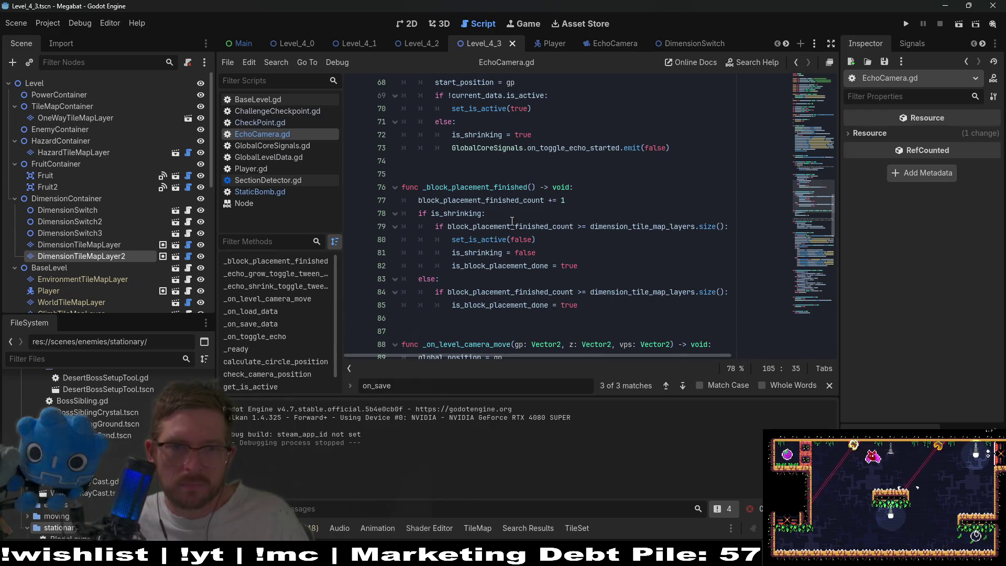
pyautogui.scroll(10, 512, 221)
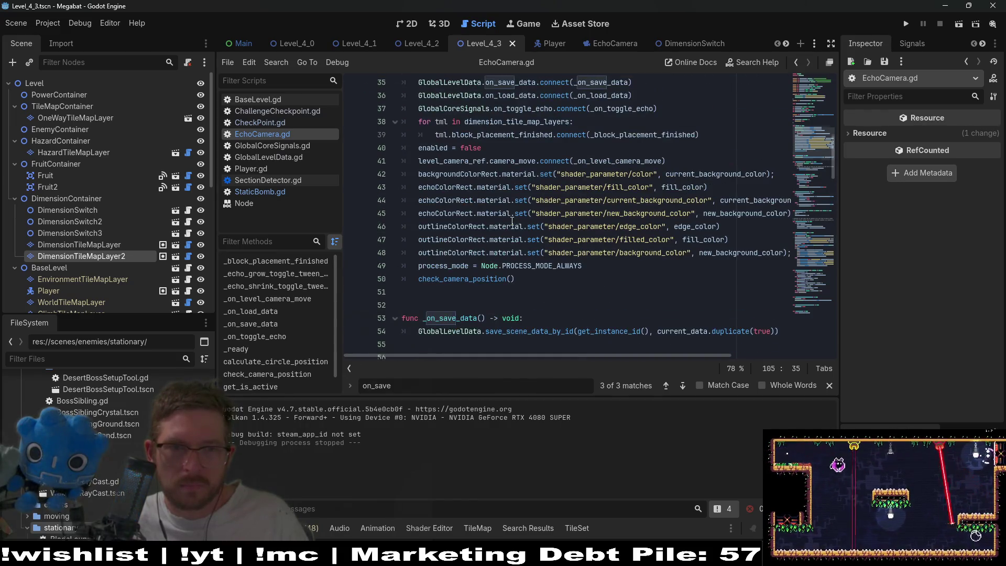
pyautogui.scroll(9, 512, 221)
pyautogui.scroll(-14, 513, 222)
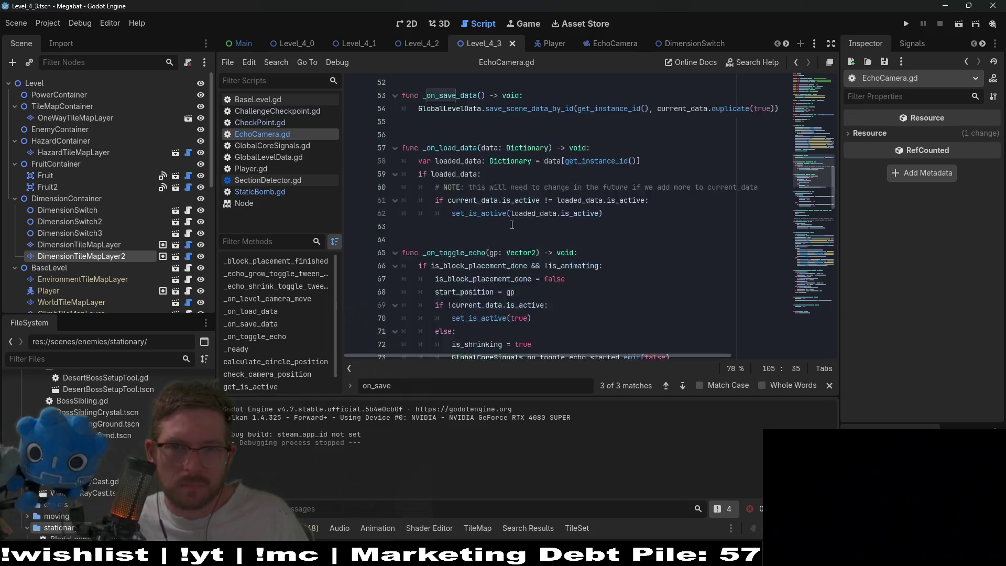
pyautogui.scroll(-14, 512, 225)
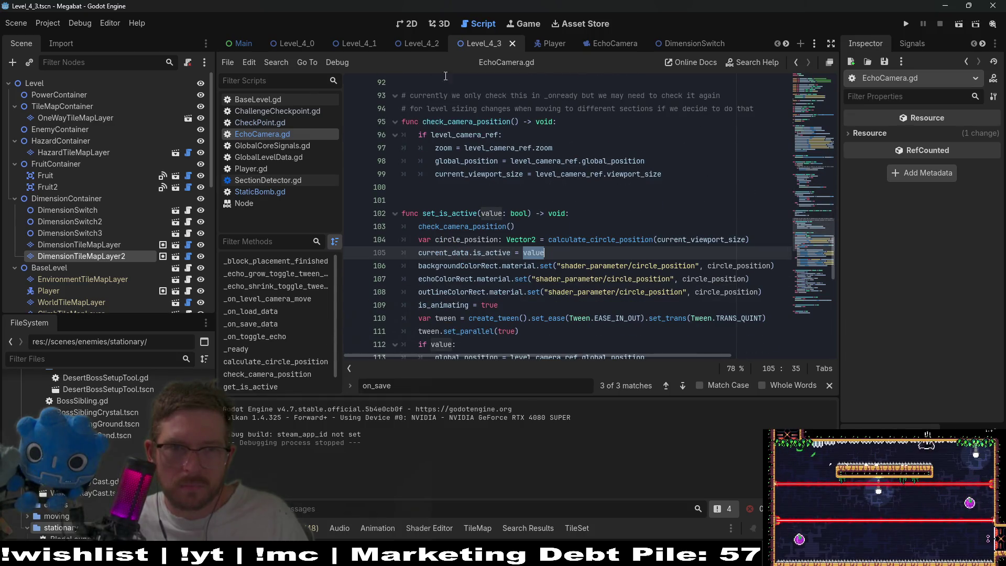
pyautogui.click(406, 27)
pyautogui.click(958, 26)
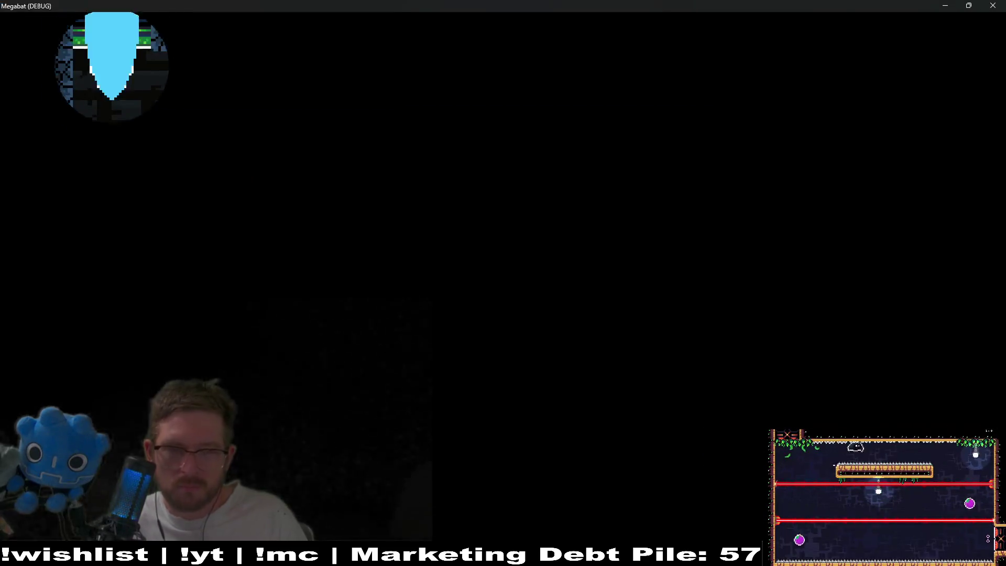
# Step: Fly the bat right onto the ledge and into the red block, then close the game
pyautogui.press('Right')
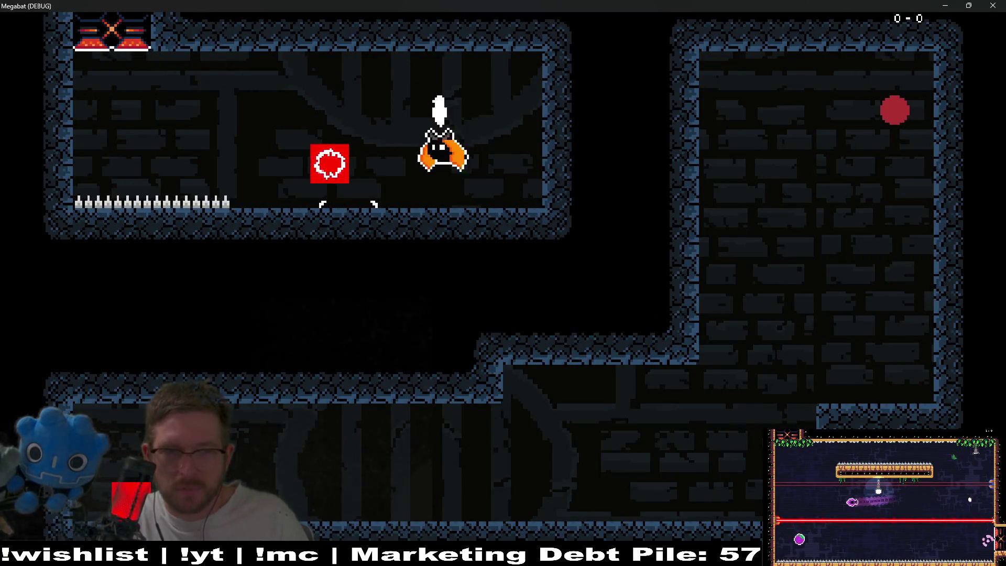
pyautogui.press('Right')
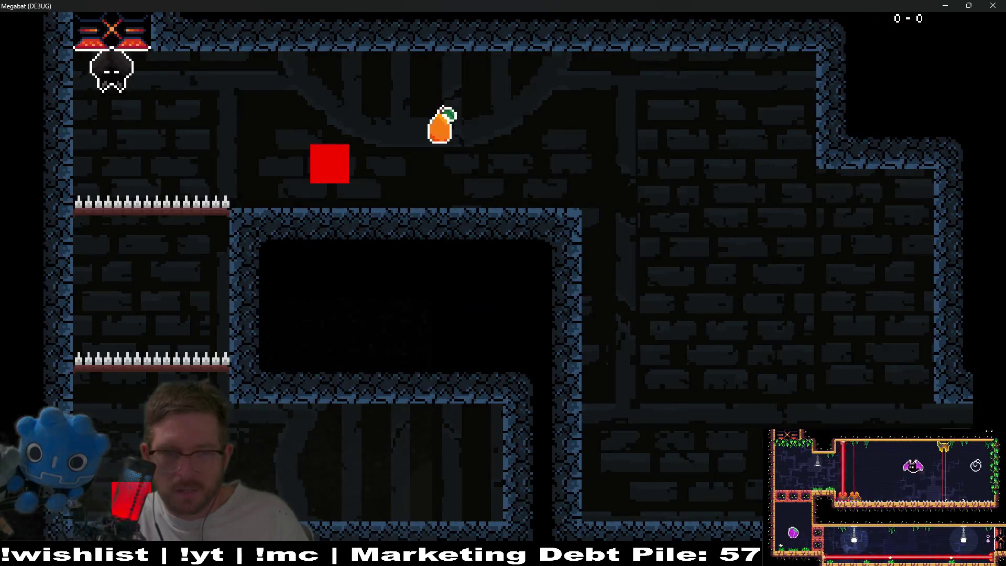
pyautogui.press('Right')
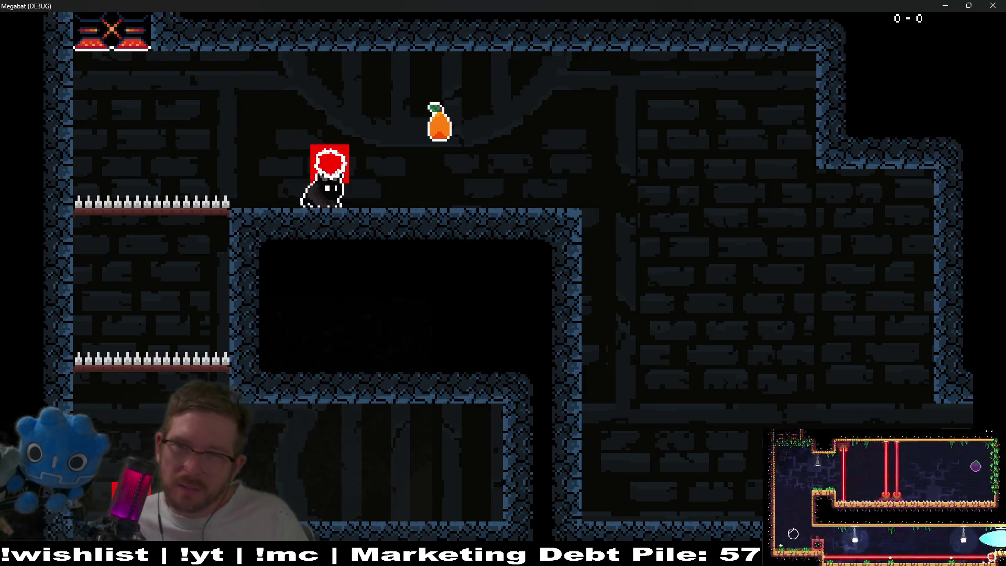
pyautogui.click(998, 6)
# Step: Review _on_toggle_echo and its on_toggle_echo_started emit, then open a line after the is_active comparison
pyautogui.click(478, 24)
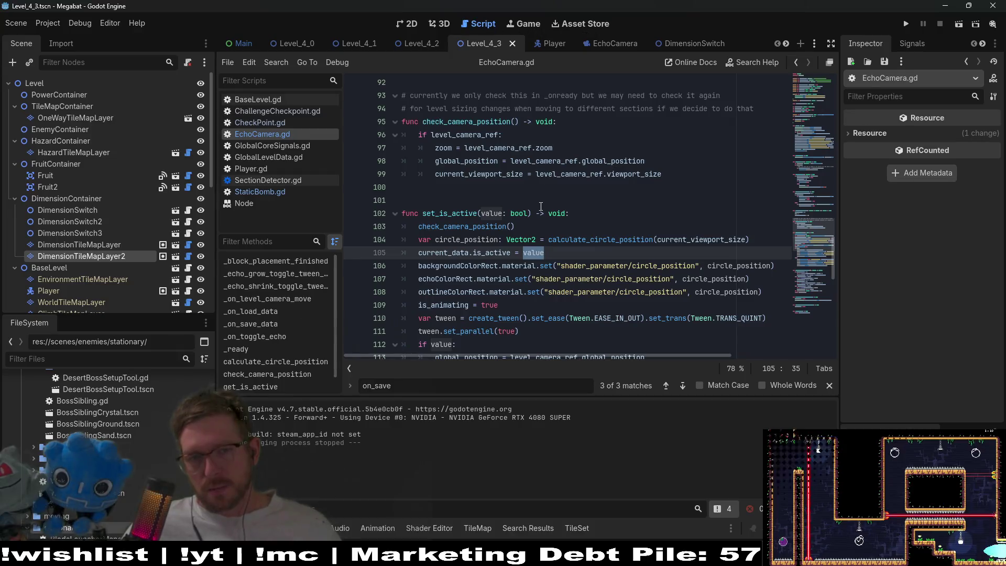
pyautogui.scroll(5, 571, 230)
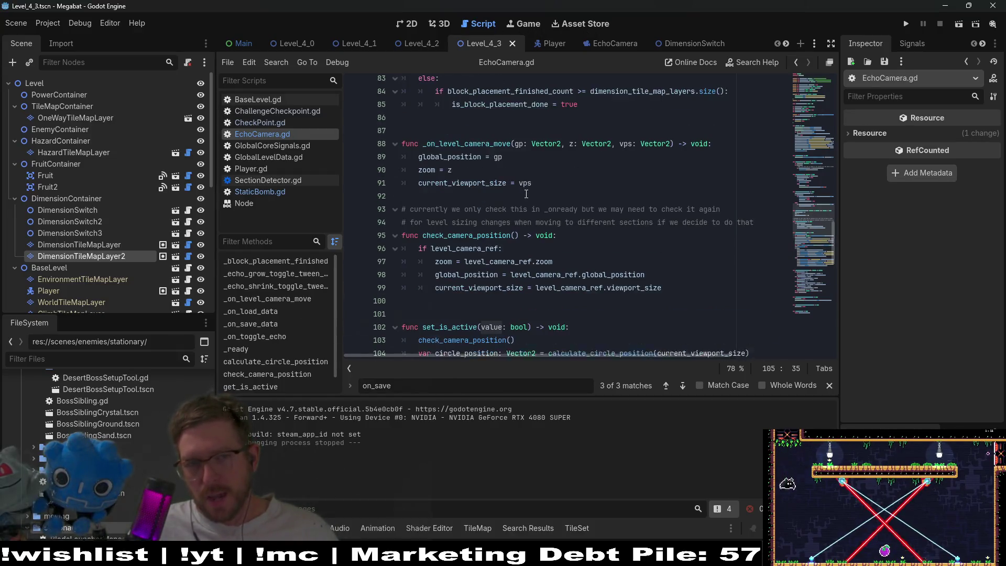
pyautogui.scroll(3, 572, 231)
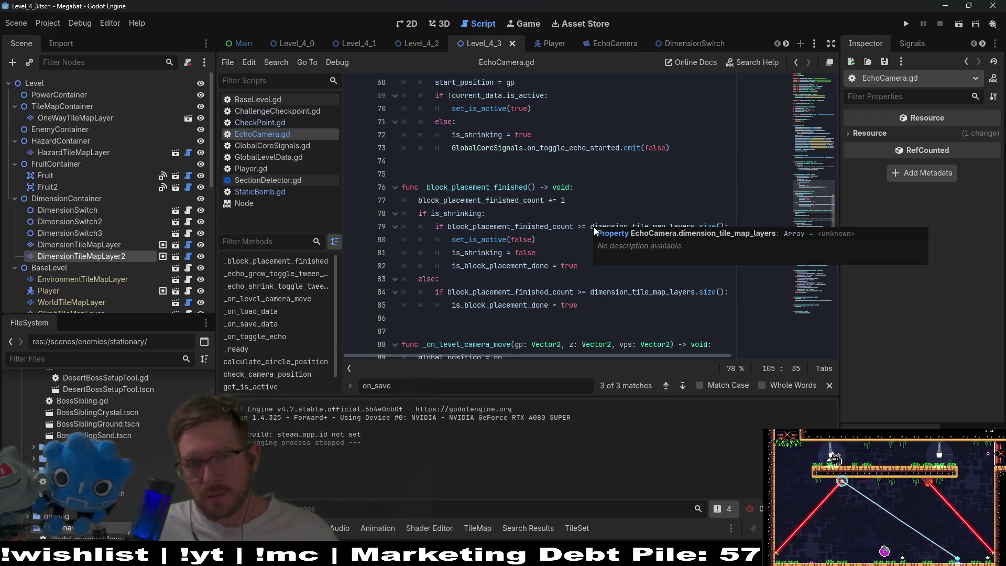
pyautogui.scroll(2, 595, 231)
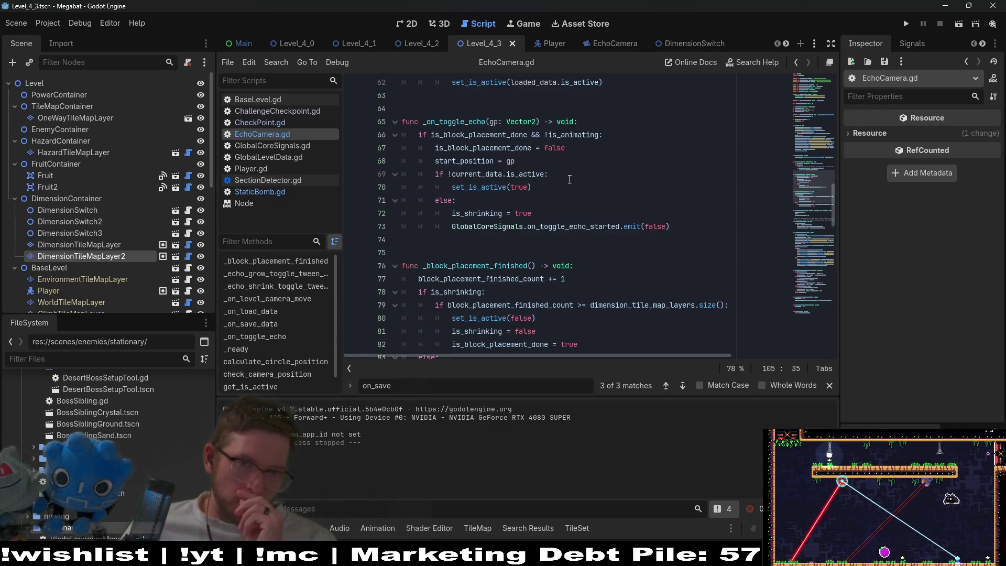
pyautogui.doubleClick(458, 124)
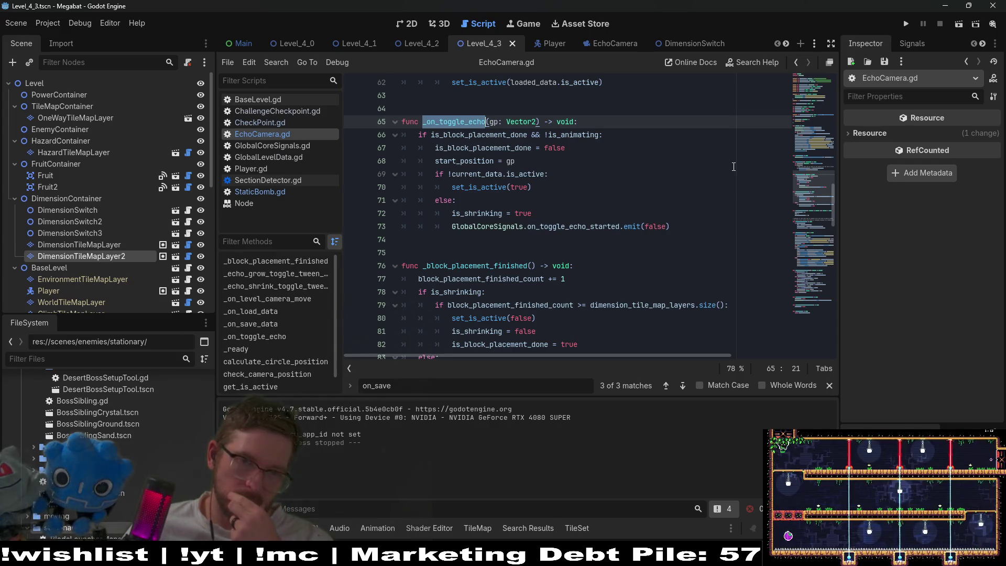
pyautogui.scroll(3, 656, 191)
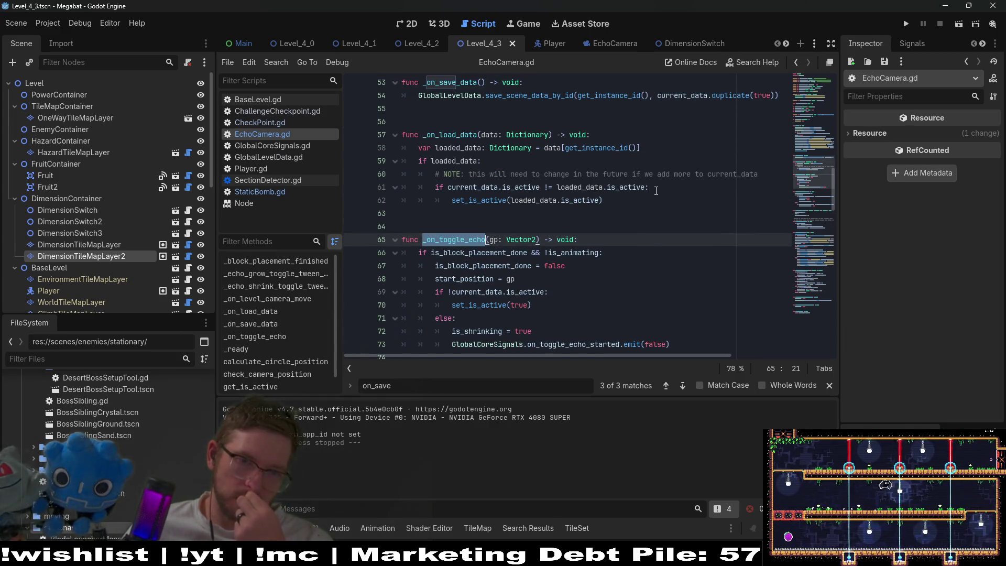
pyautogui.scroll(-1, 656, 191)
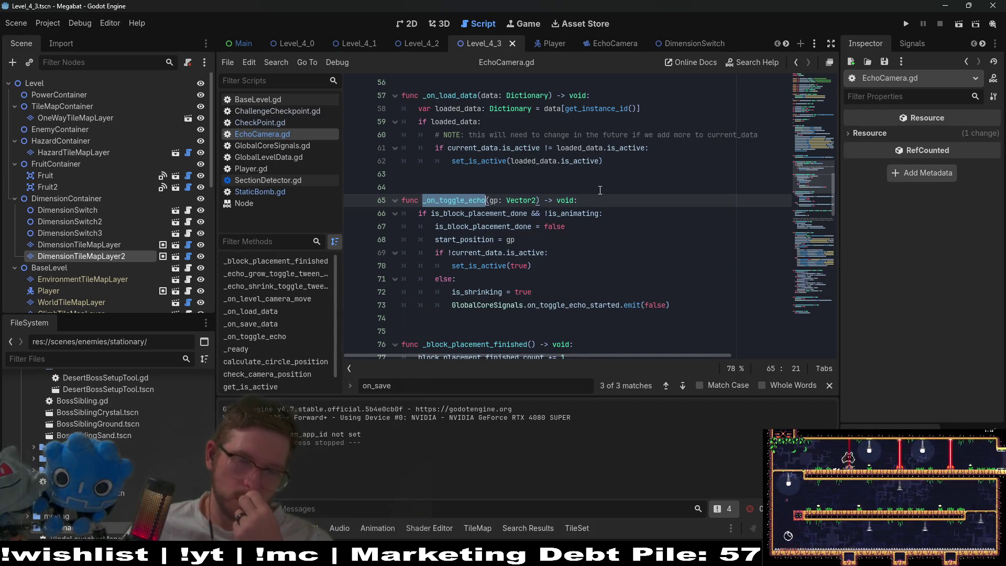
pyautogui.doubleClick(594, 307)
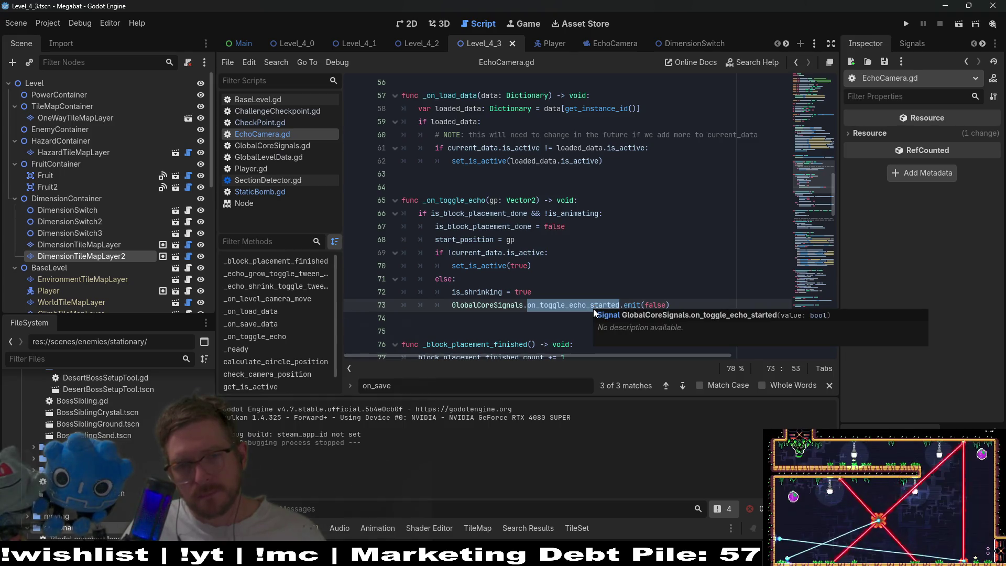
pyautogui.moveTo(671, 305); pyautogui.dragTo(452, 308)
pyautogui.hotkey('ctrl', 'c')
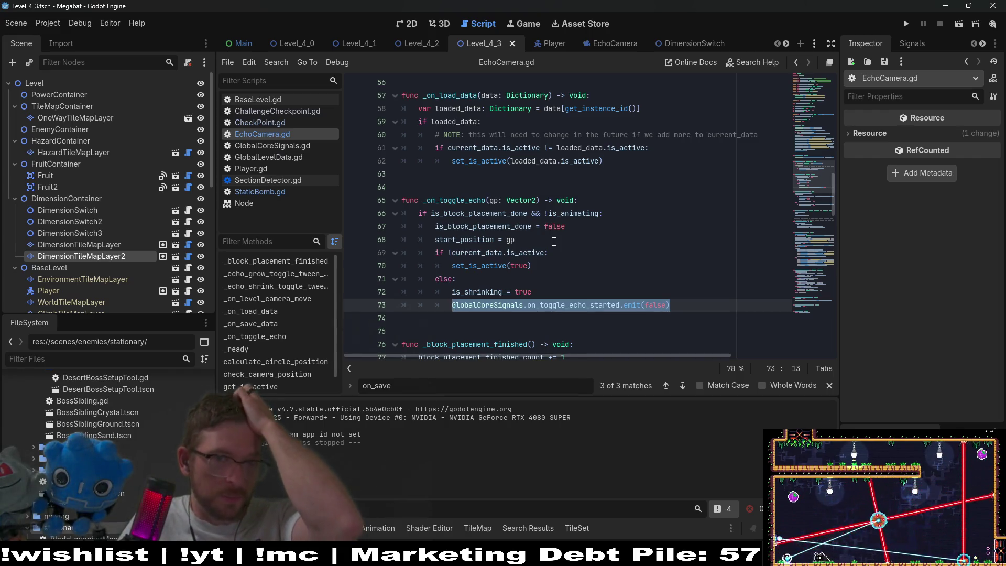
pyautogui.scroll(2, 555, 243)
pyautogui.click(628, 240)
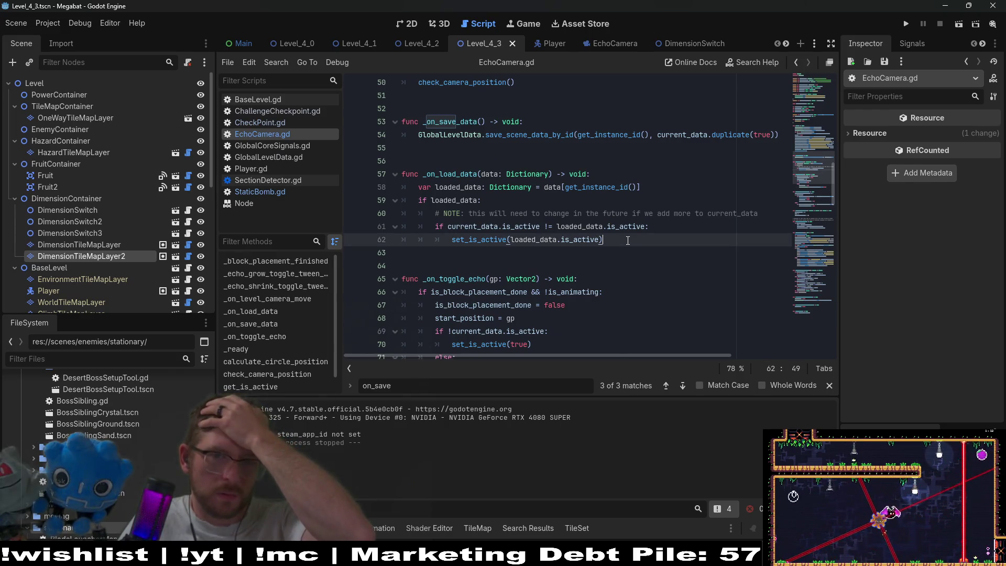
pyautogui.click(658, 225)
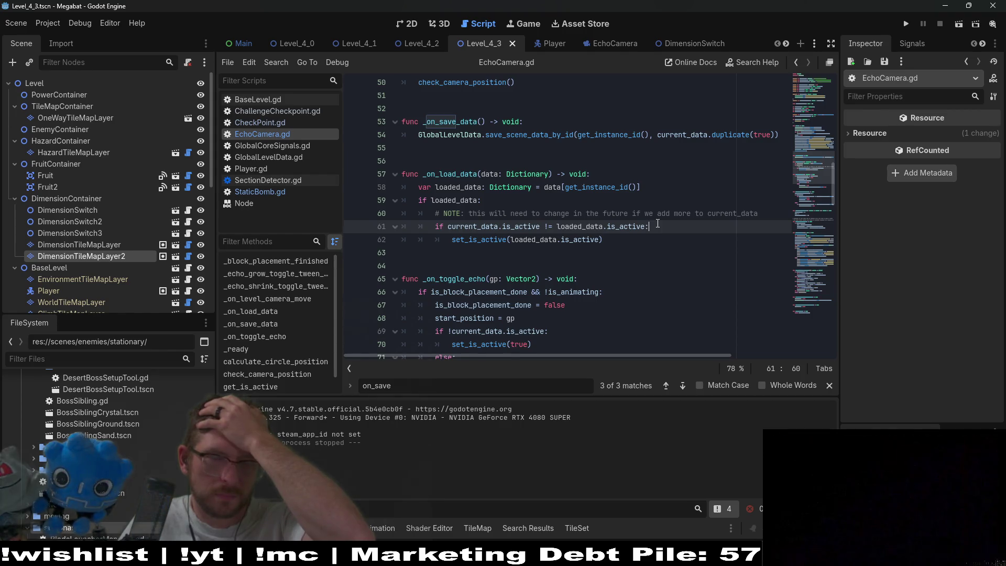
pyautogui.press('Return')
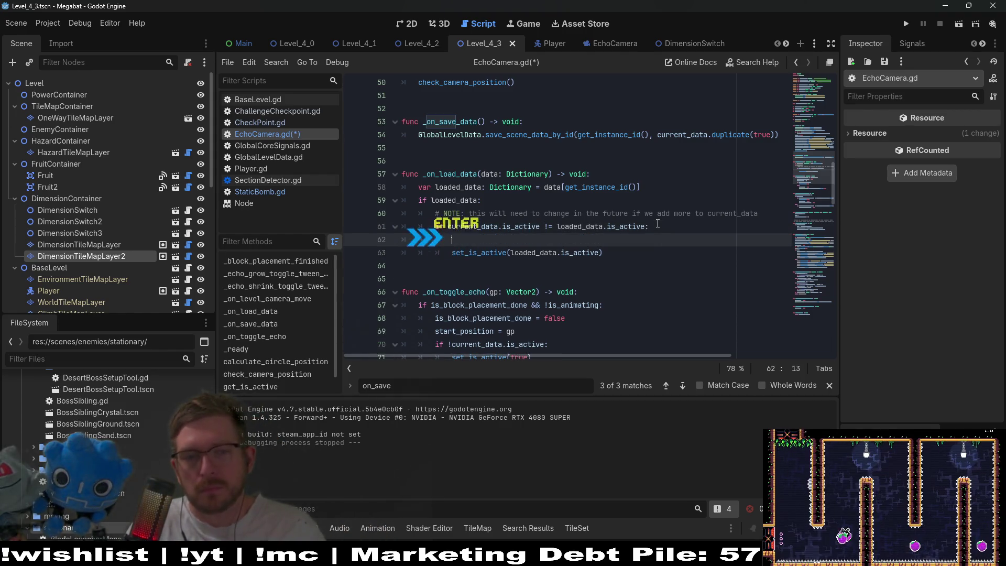
# Step: Write an 'if loaded_data.is_active:' line followed by an 'else:' inside the comparison block
pyautogui.write('ifloaded_data')
pyautogui.press('Return')
pyautogui.write('.')
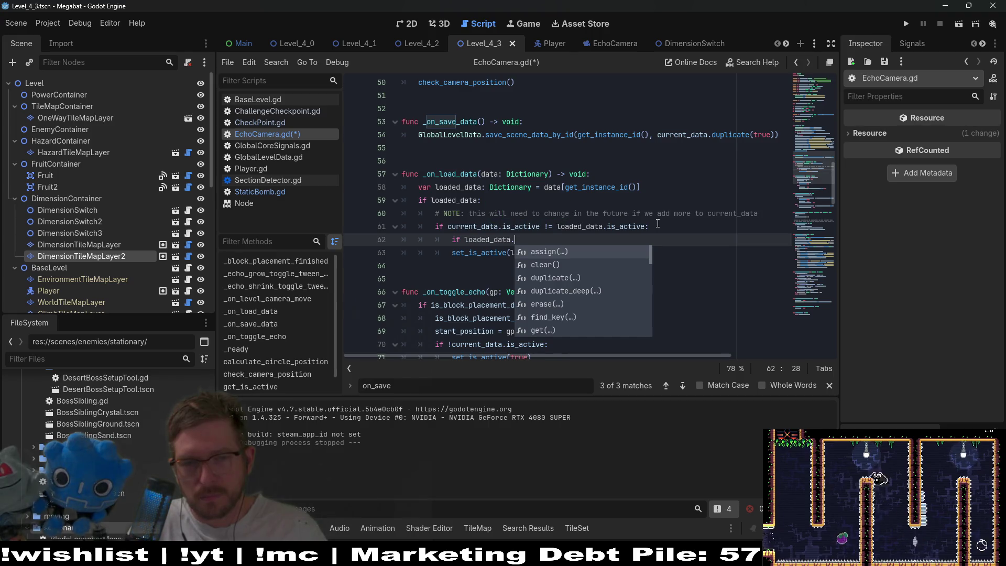
pyautogui.write('ac')
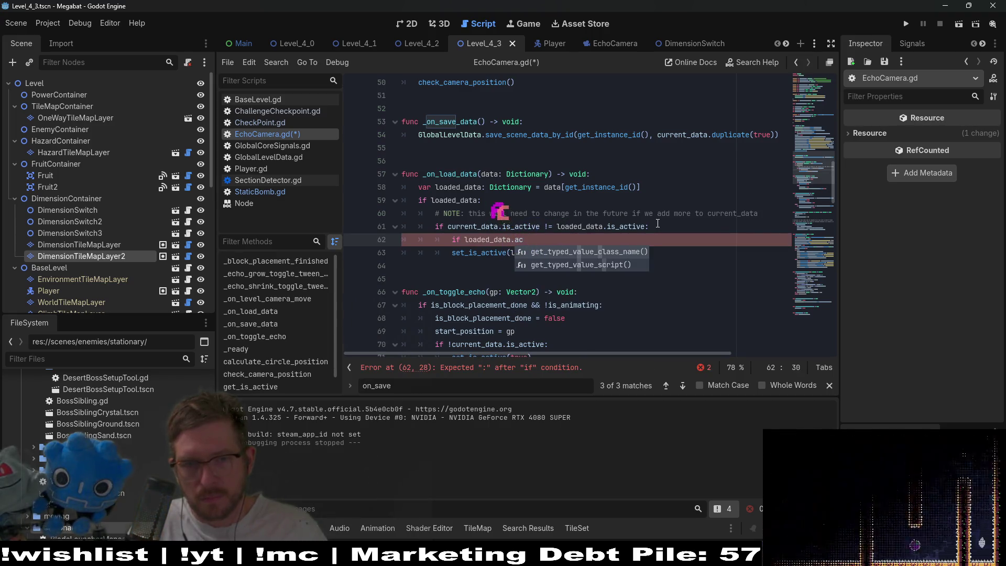
pyautogui.press('BackSpace')
pyautogui.press('BackSpace')
pyautogui.write('is_a')
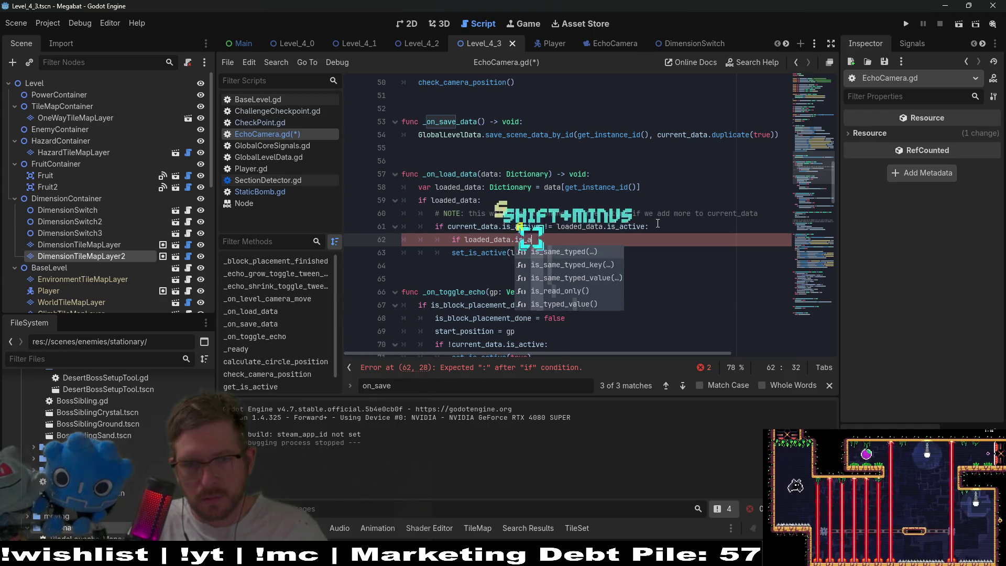
pyautogui.write('ctive:')
pyautogui.press('Return')
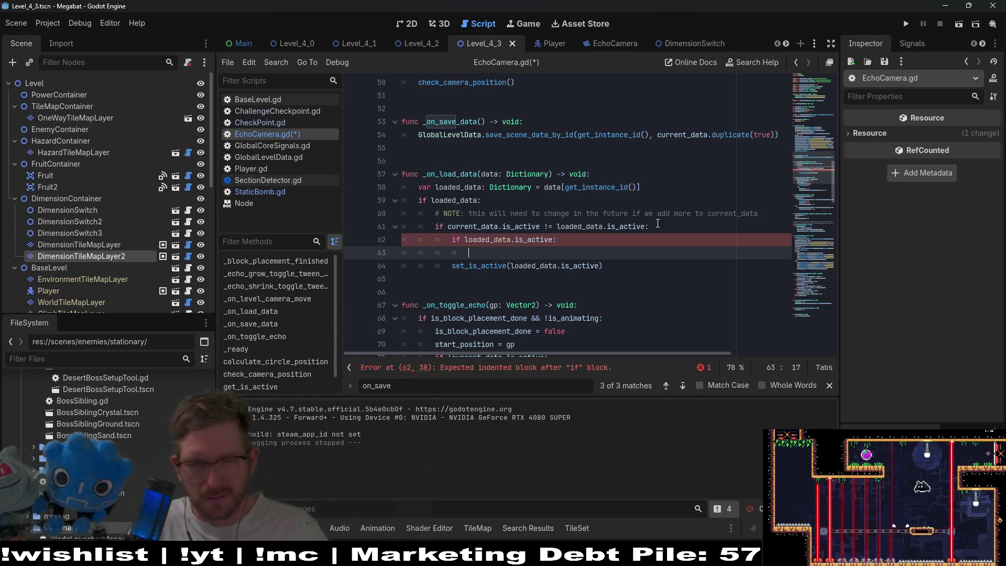
pyautogui.press('Down')
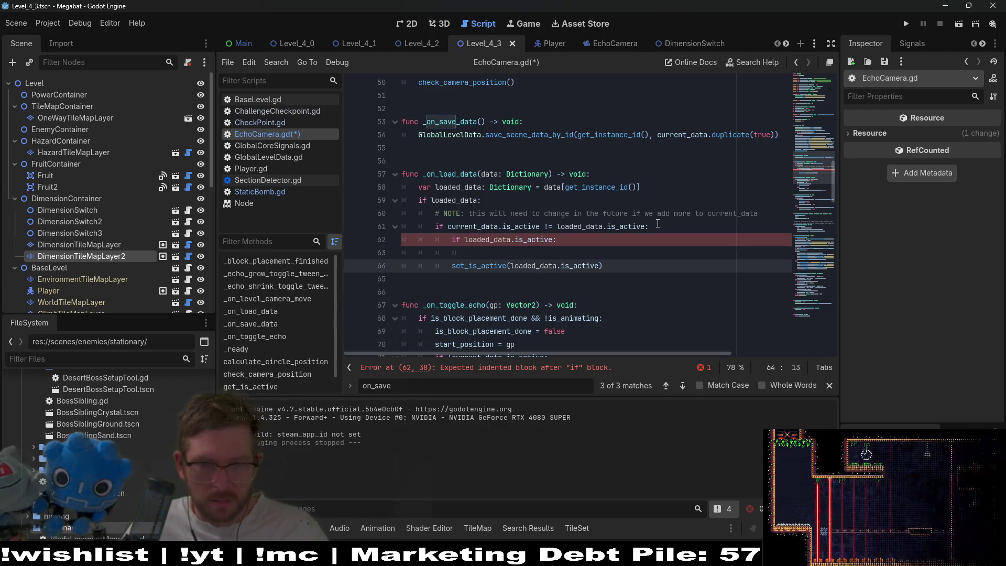
pyautogui.press('Up')
pyautogui.hotkey('ctrl', 'v')
pyautogui.press('BackSpace')
pyautogui.write('else:')
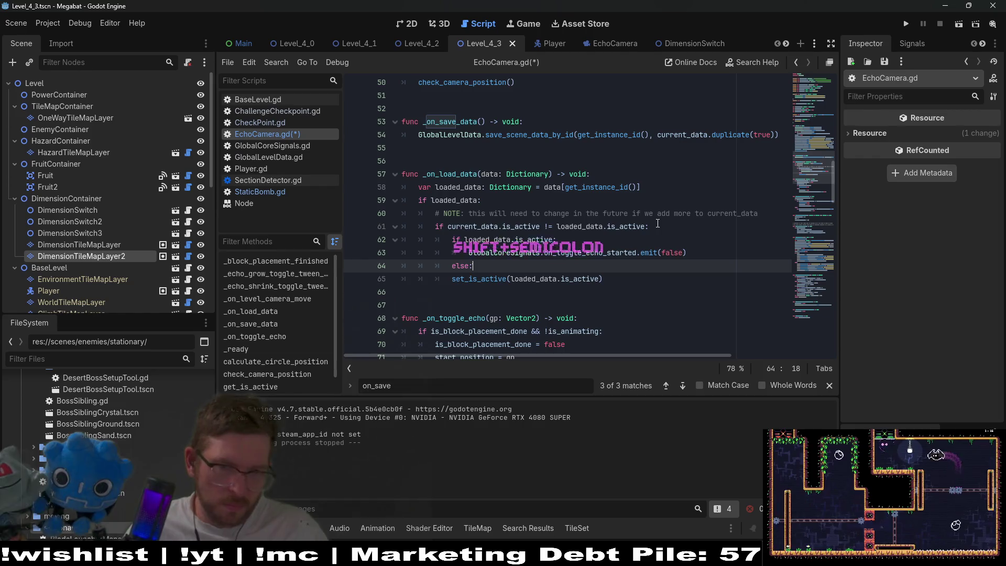
pyautogui.press('Down')
pyautogui.press('Home')
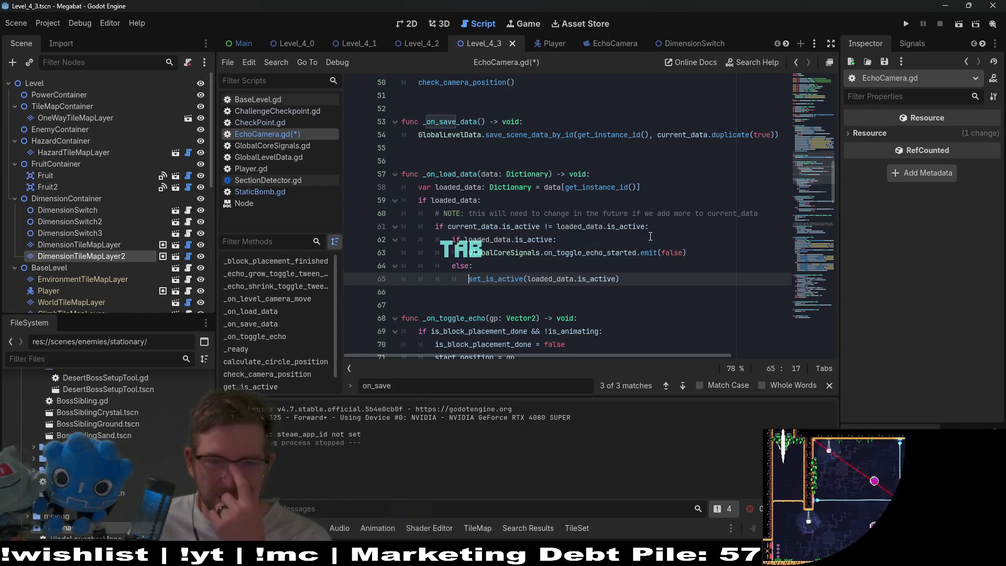
# Step: Rearrange lines so set_is_active sits under the if and on_toggle_echo_started(false) under else
pyautogui.scroll(-3, 654, 231)
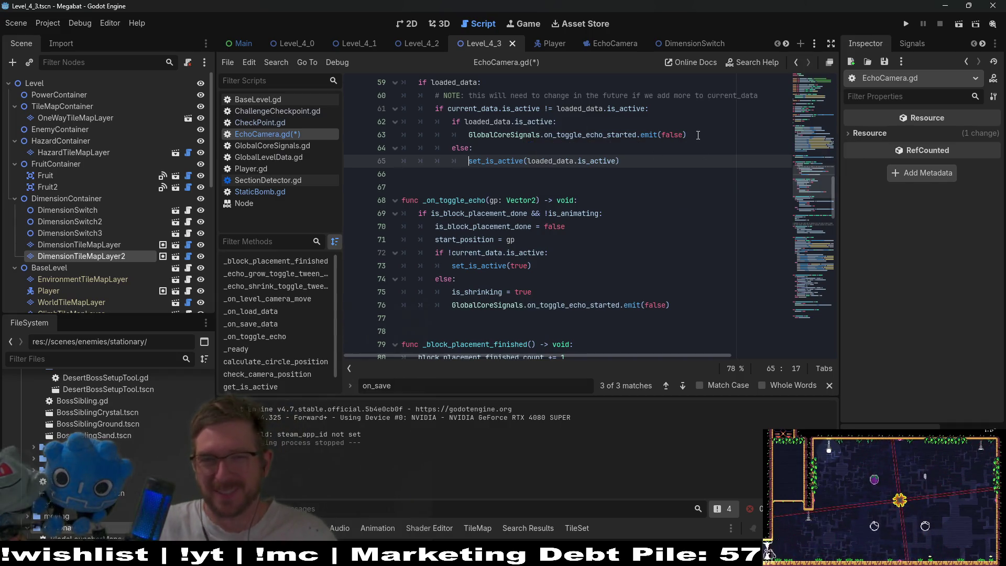
pyautogui.moveTo(699, 136); pyautogui.dragTo(698, 122)
pyautogui.hotkey('ctrl', 'x')
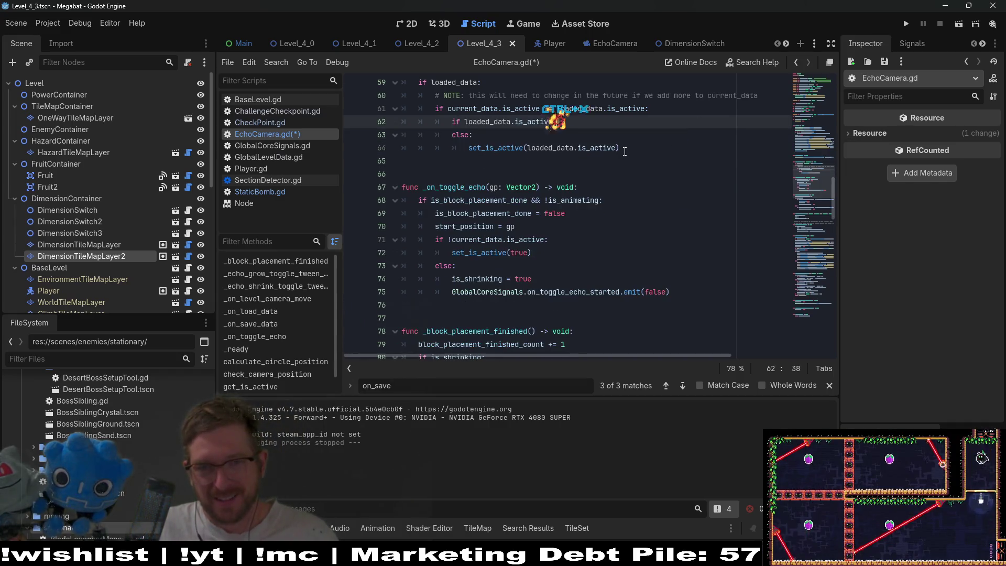
pyautogui.click(621, 148)
pyautogui.hotkey('ctrl', 'v')
pyautogui.moveTo(621, 149); pyautogui.dragTo(629, 138)
pyautogui.hotkey('ctrl', 'x')
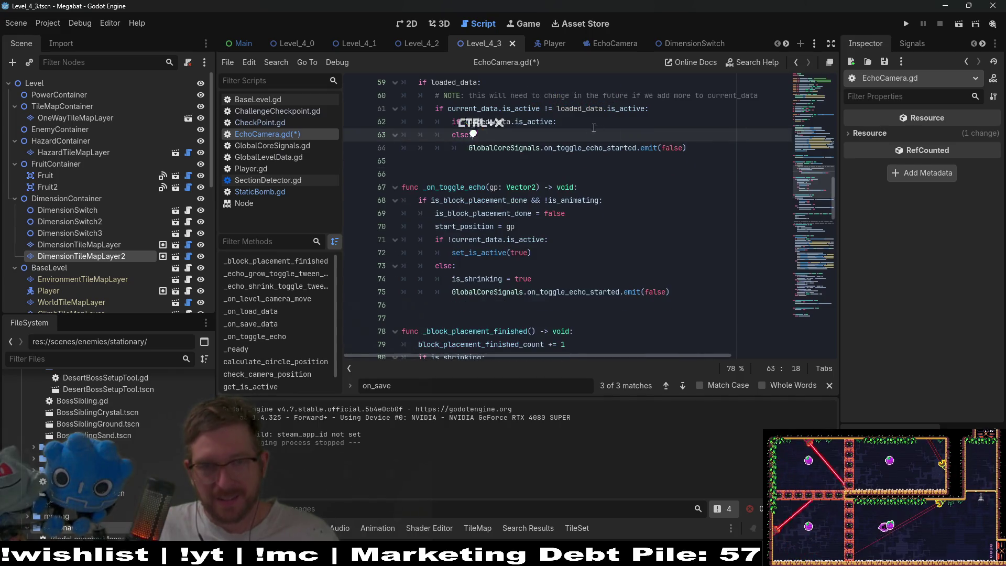
pyautogui.click(582, 122)
pyautogui.hotkey('ctrl', 'v')
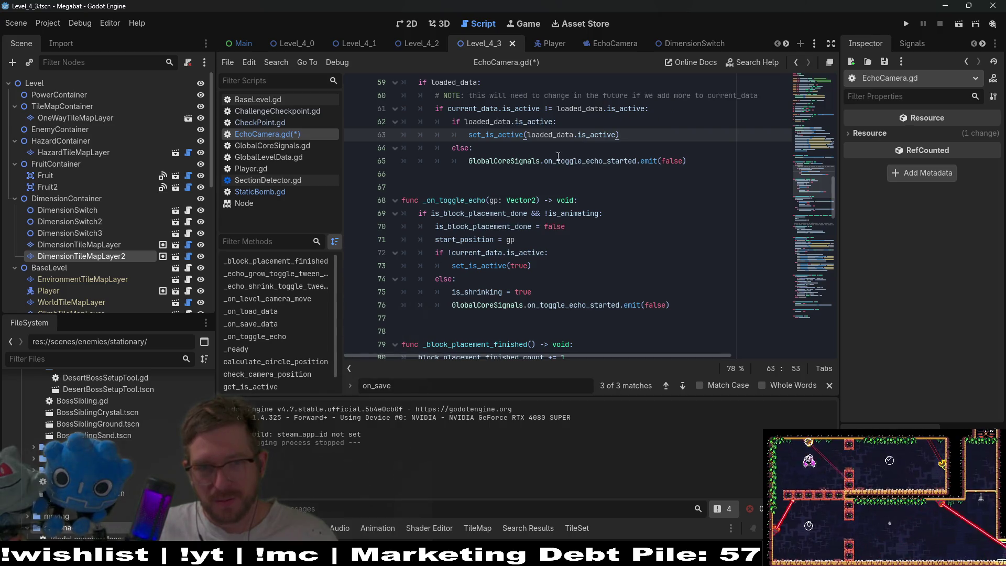
pyautogui.press('Down')
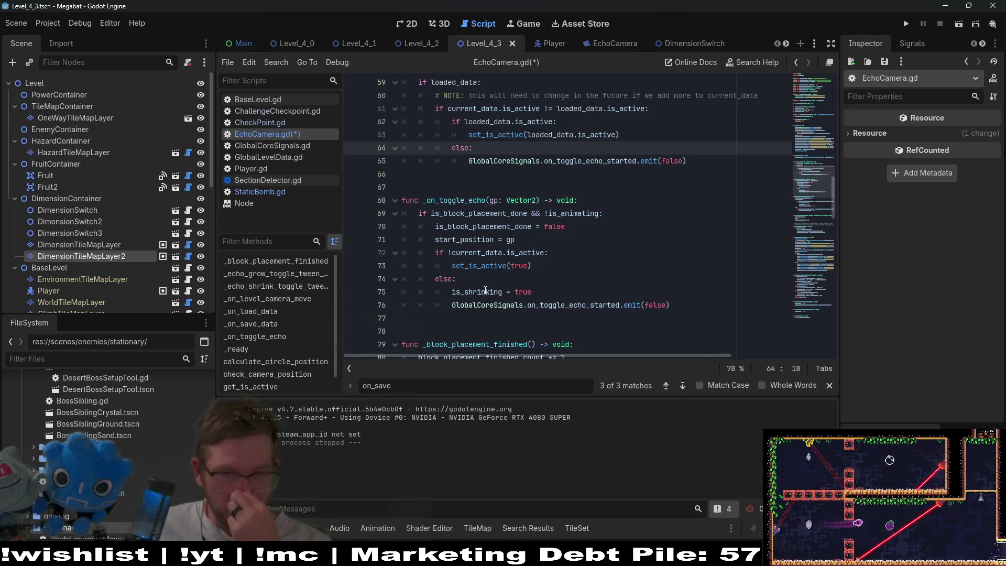
pyautogui.doubleClick(486, 291)
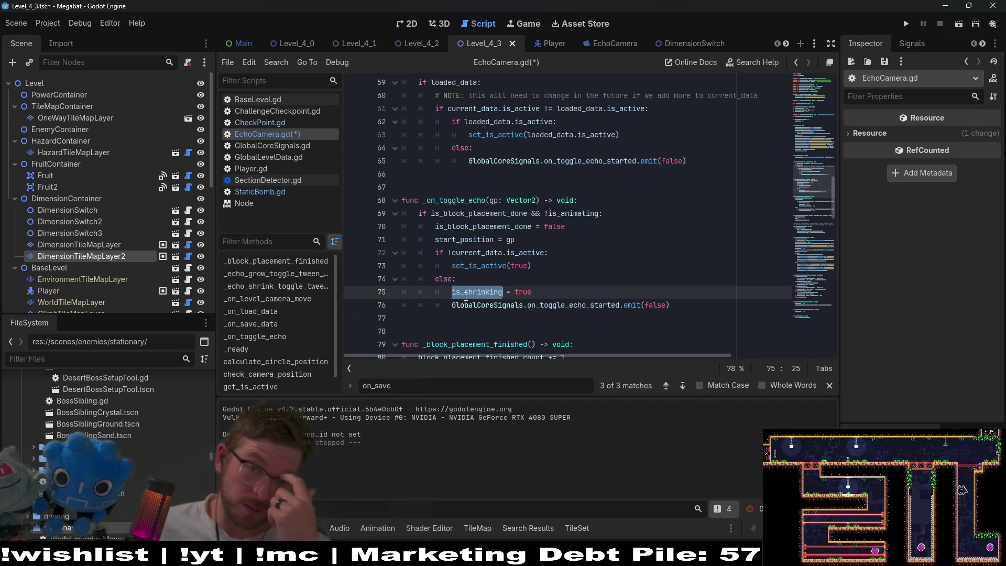
pyautogui.moveTo(465, 297)
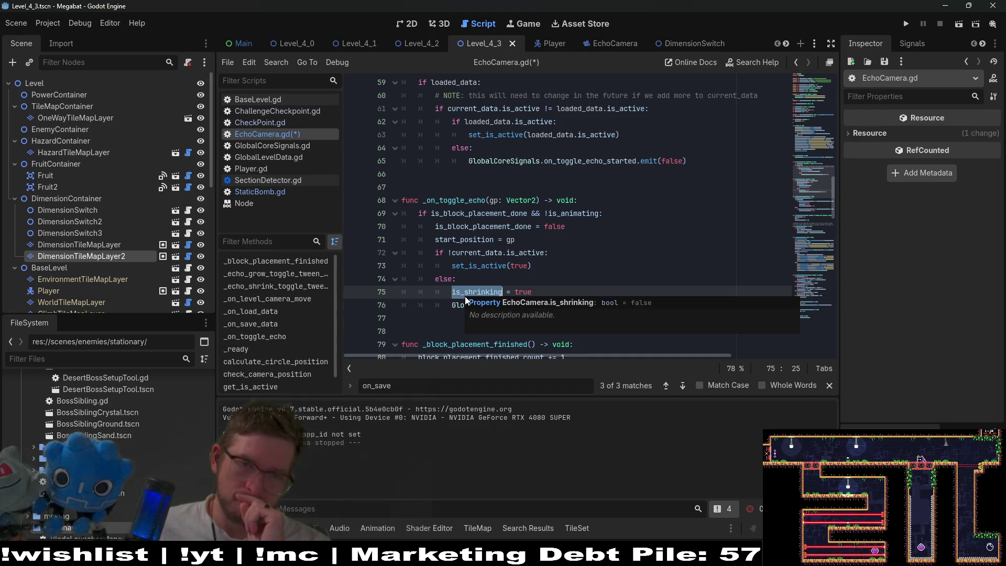
pyautogui.doubleClick(484, 226)
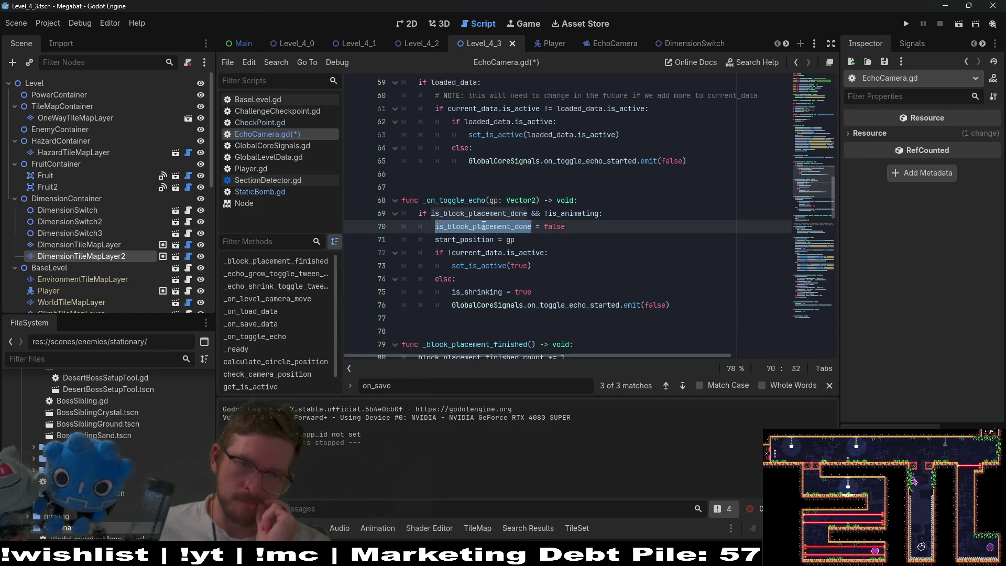
pyautogui.click(478, 227)
pyautogui.doubleClick(478, 229)
pyautogui.moveTo(478, 232)
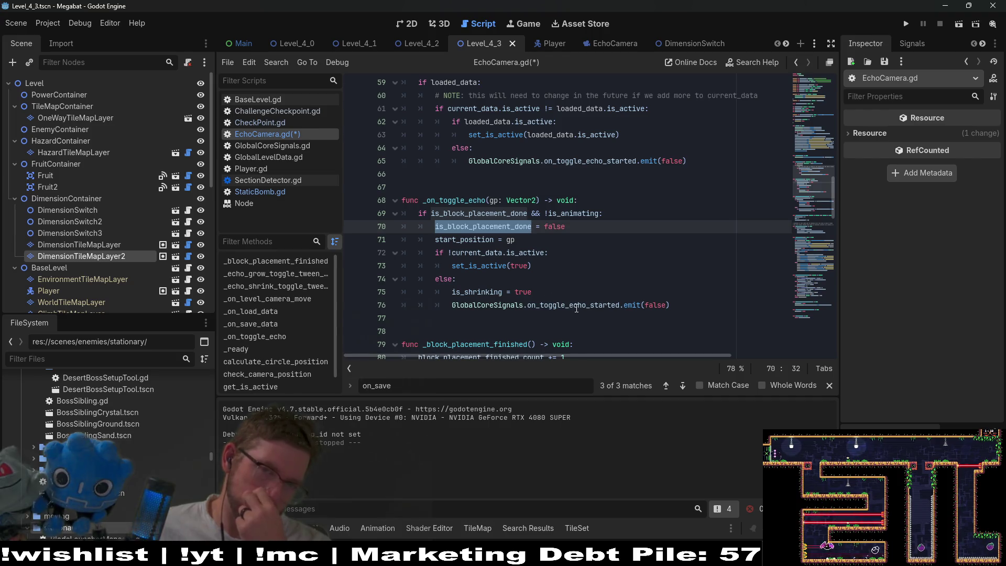
pyautogui.moveTo(576, 308)
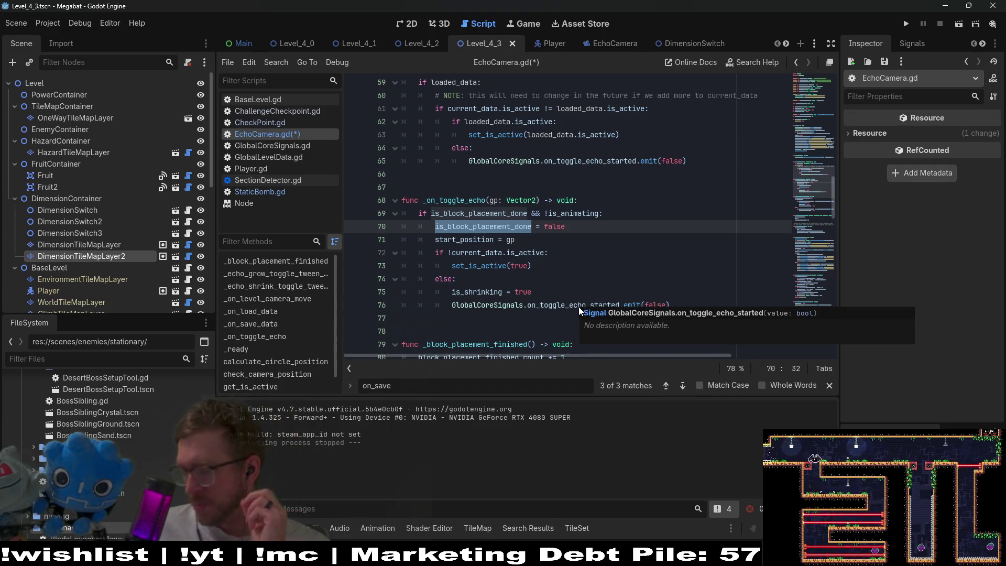
pyautogui.scroll(2, 524, 221)
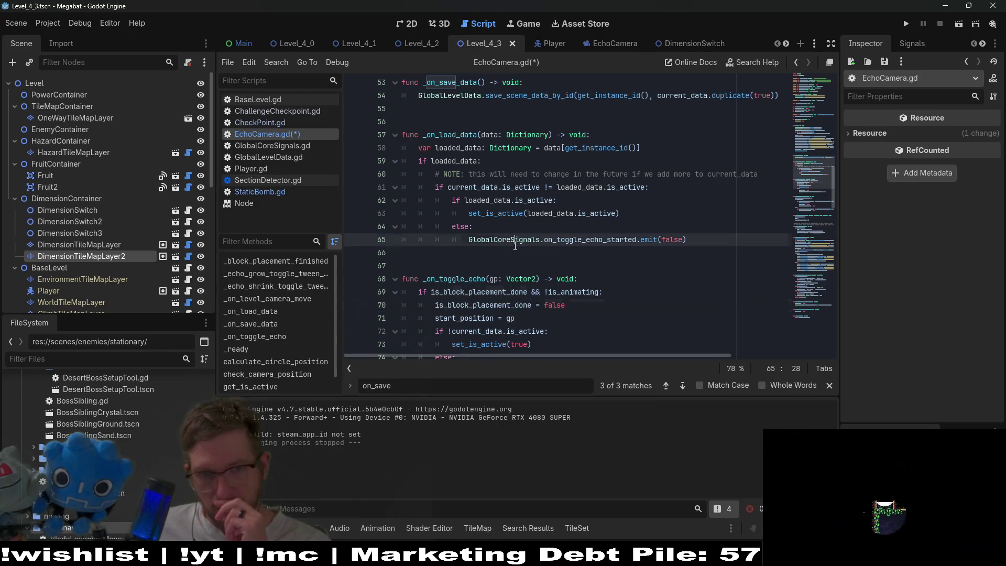
pyautogui.click(515, 245)
pyautogui.click(435, 187)
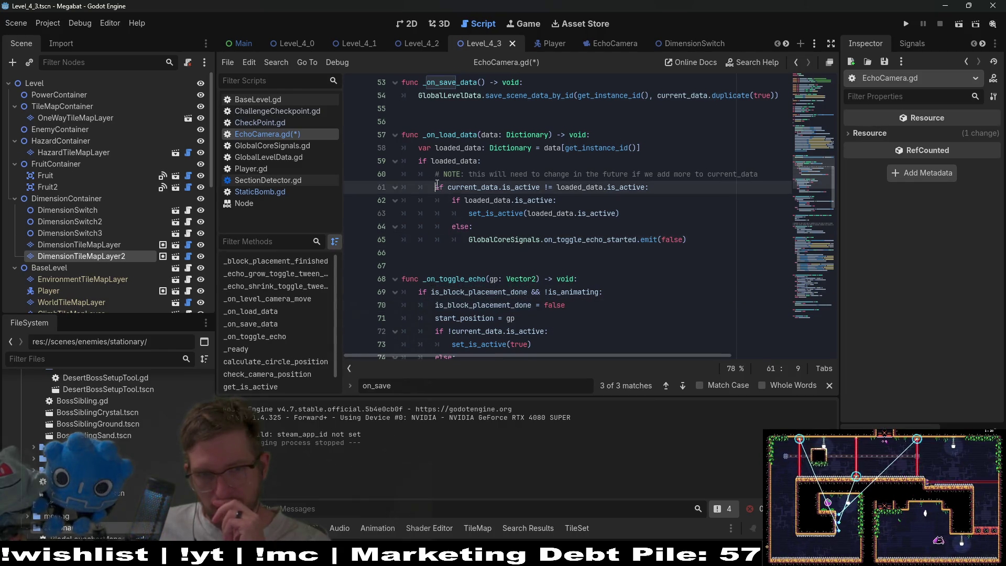
pyautogui.press('Return')
# Step: Add a TODO noting you could die mid-transition and to account for that, then run the scene
pyautogui.write('# TOD')
pyautogui.write('O: ')
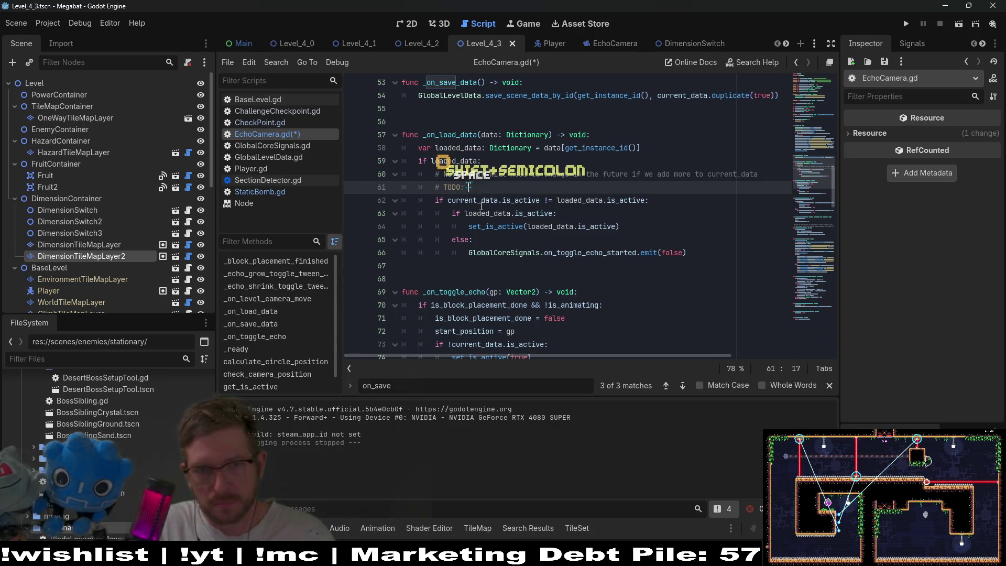
pyautogui.write("iIt's possible you could die in t")
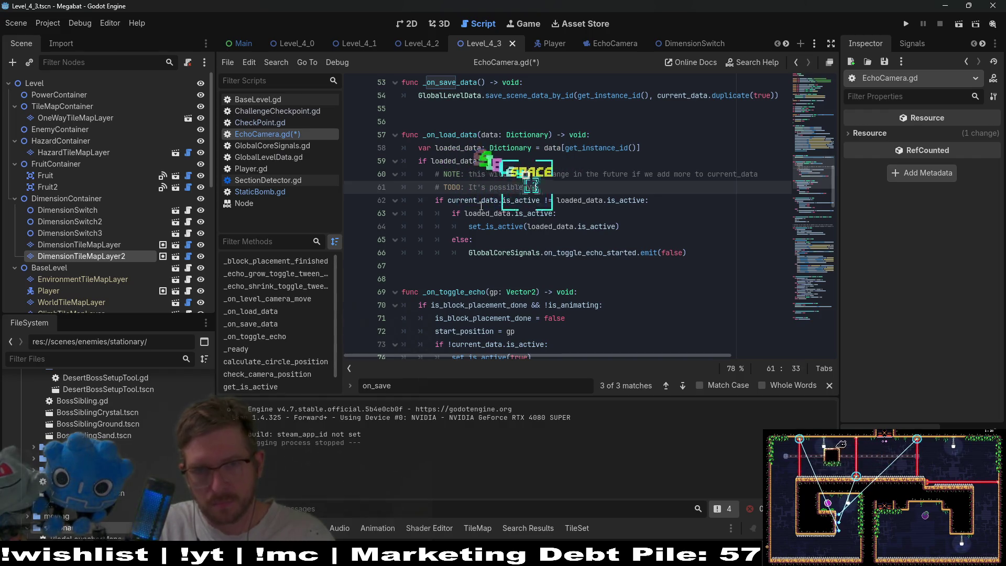
pyautogui.write('he m')
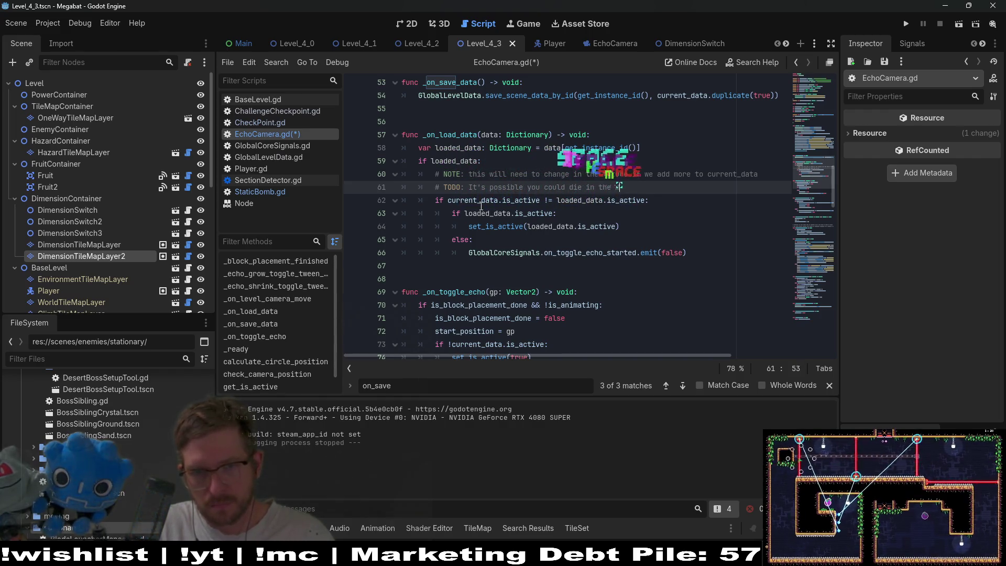
pyautogui.write('iddle of t')
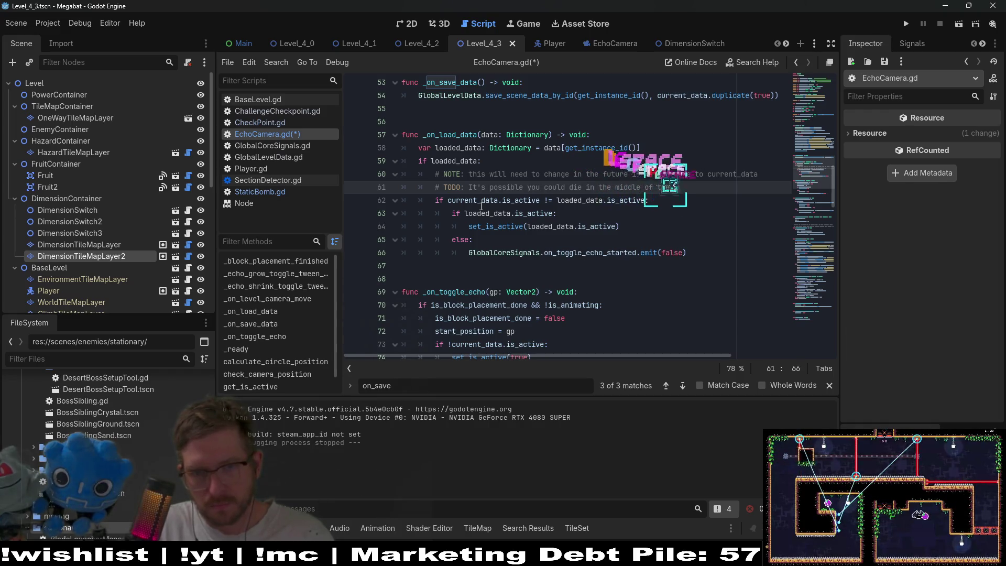
pyautogui.write('he transition which is')
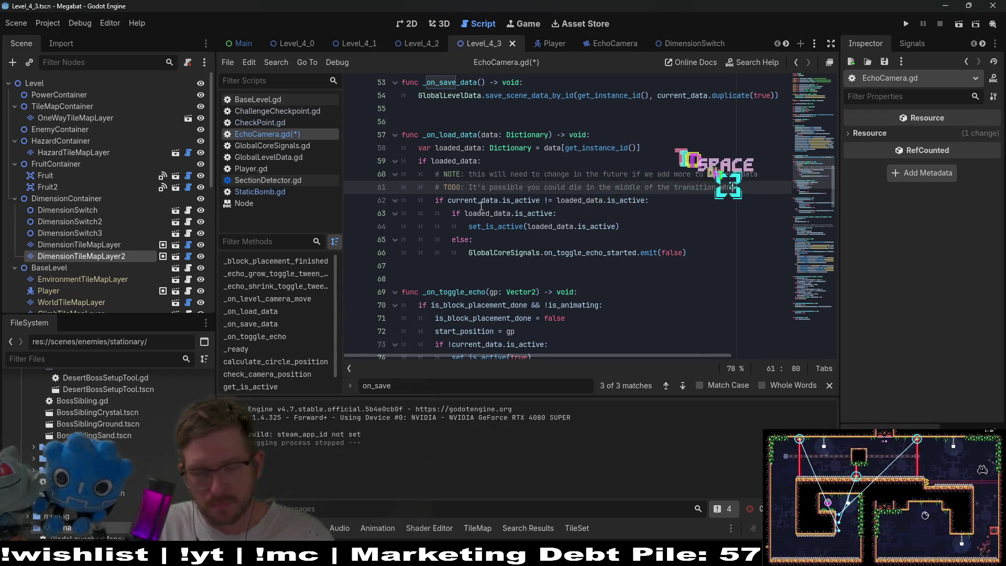
pyautogui.press('BackSpace')
pyautogui.press('BackSpace')
pyautogui.press('BackSpace')
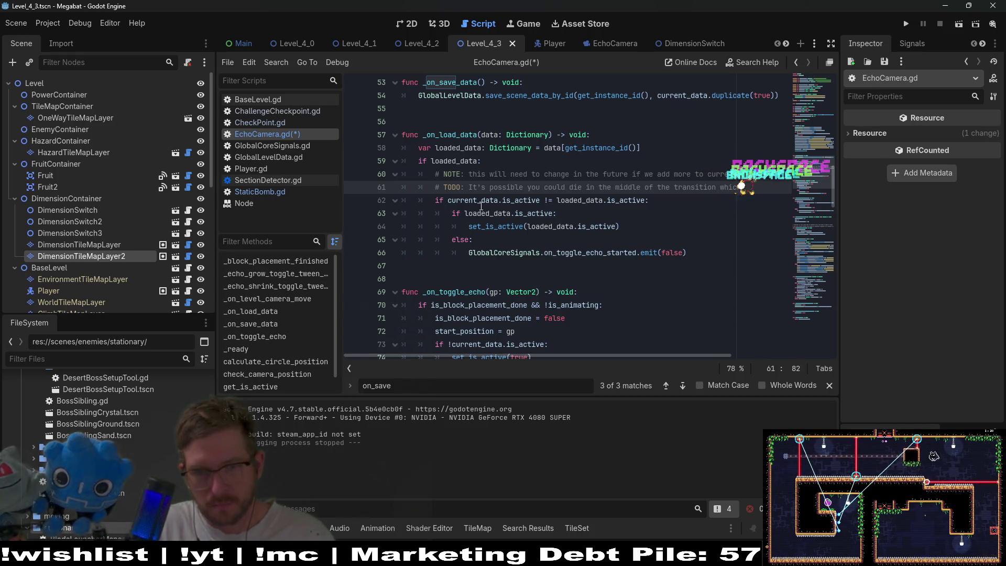
pyautogui.write('ccount for that')
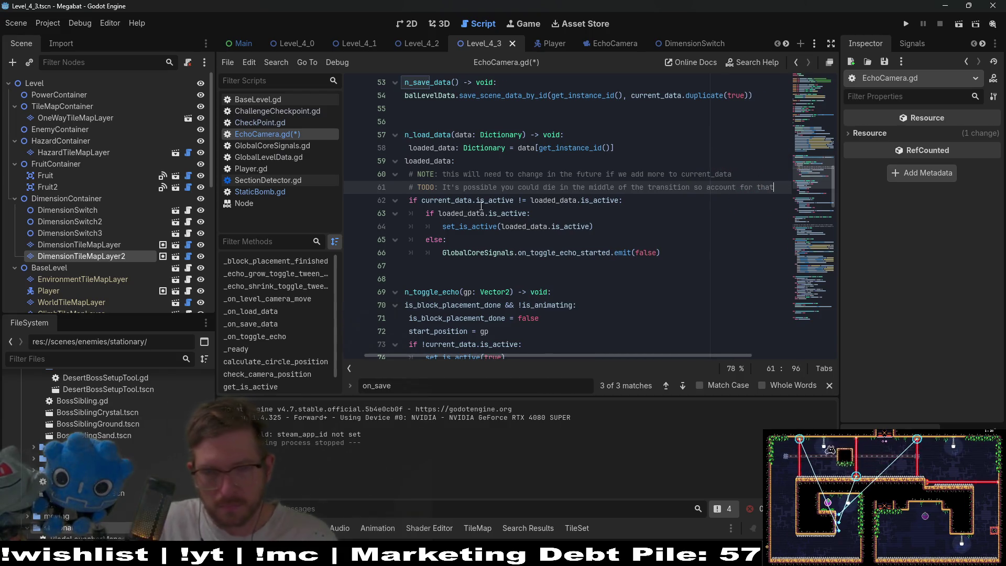
pyautogui.click(683, 263)
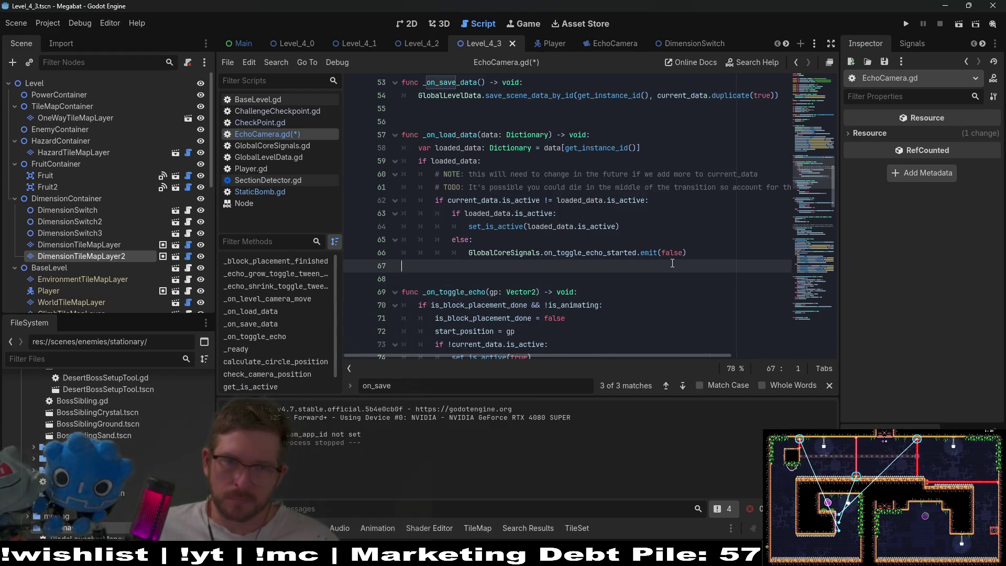
pyautogui.click(407, 23)
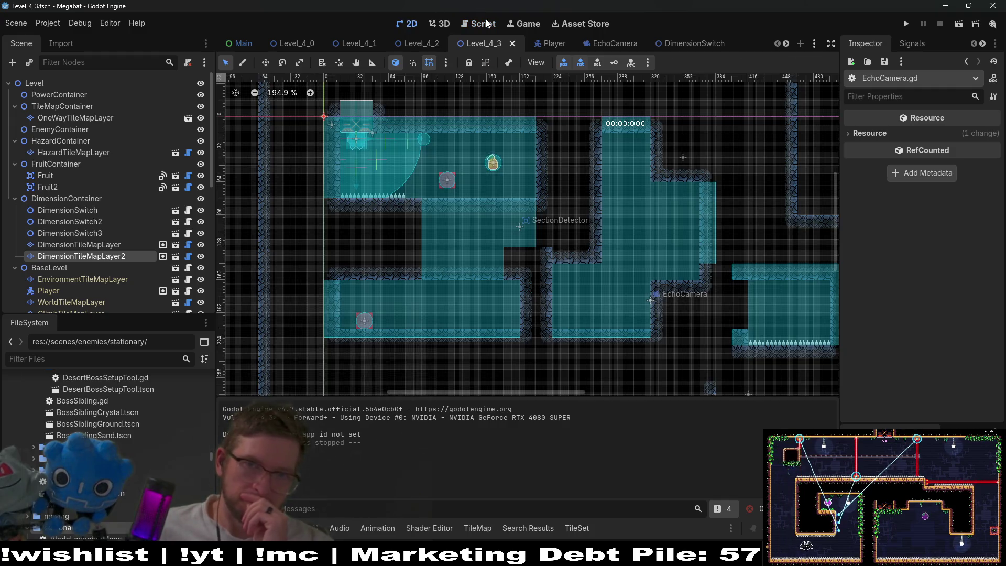
pyautogui.click(961, 24)
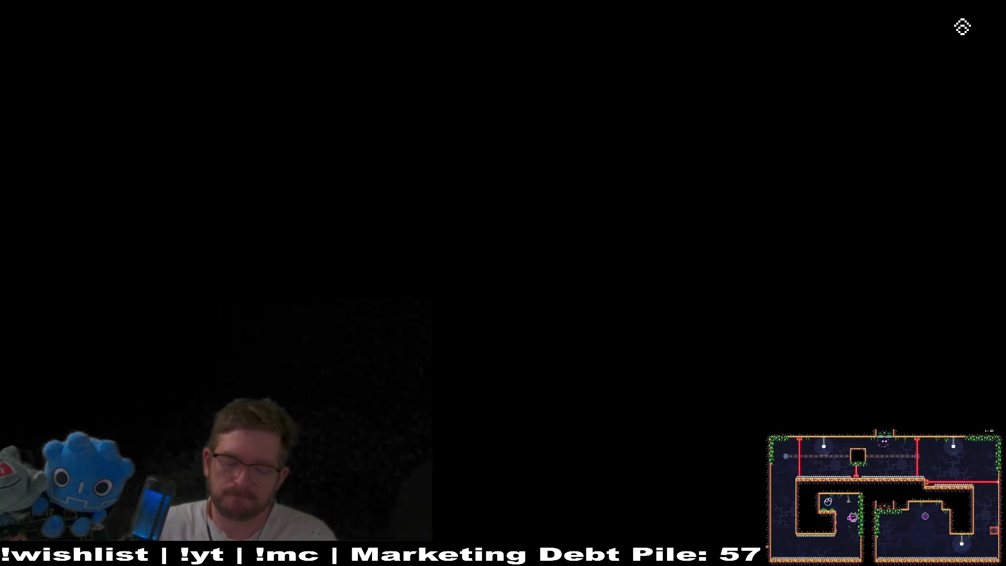
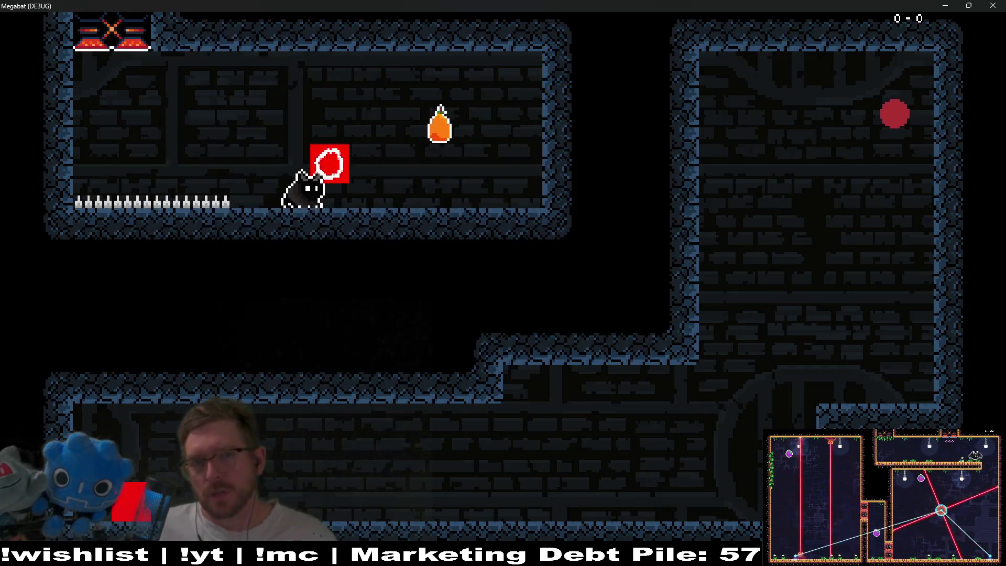
# Step: Stop the Megabat test run with F8 and return to the script editor
pyautogui.press('F8')
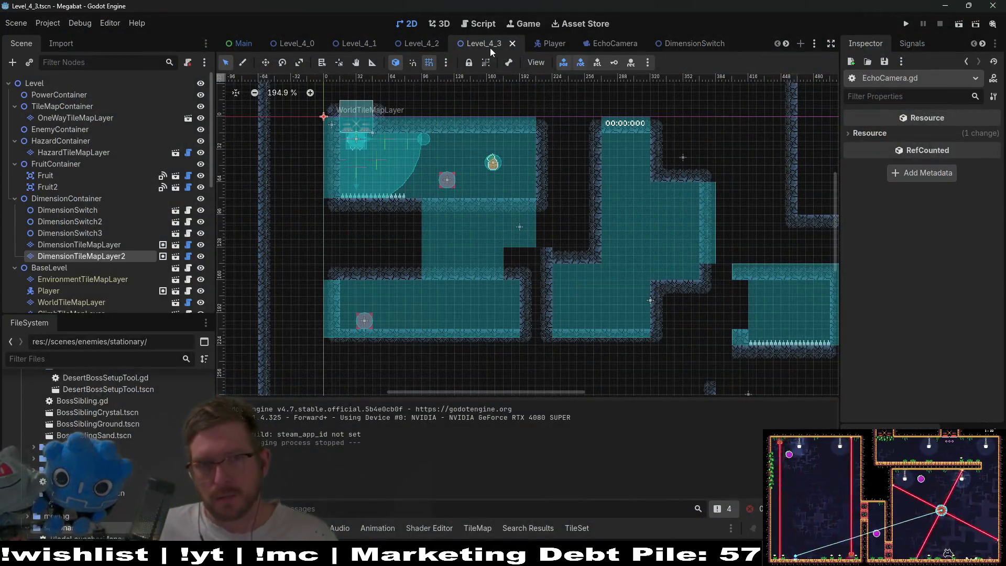
pyautogui.click(481, 24)
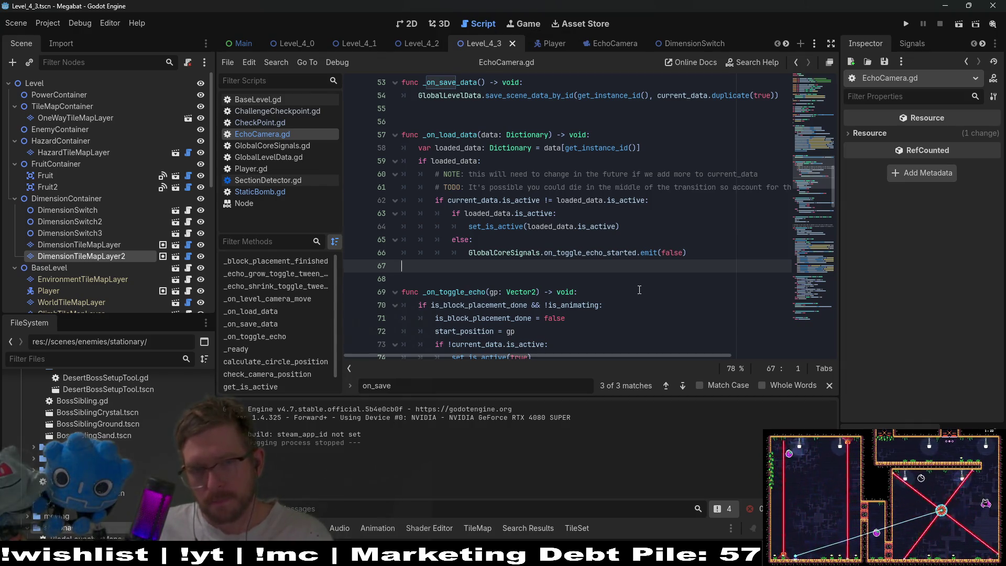
# Step: Review EchoCamera.gd and select the is_shrinking = true line in _on_toggle_echo for copying
pyautogui.scroll(3, 640, 290)
pyautogui.scroll(4, 639, 290)
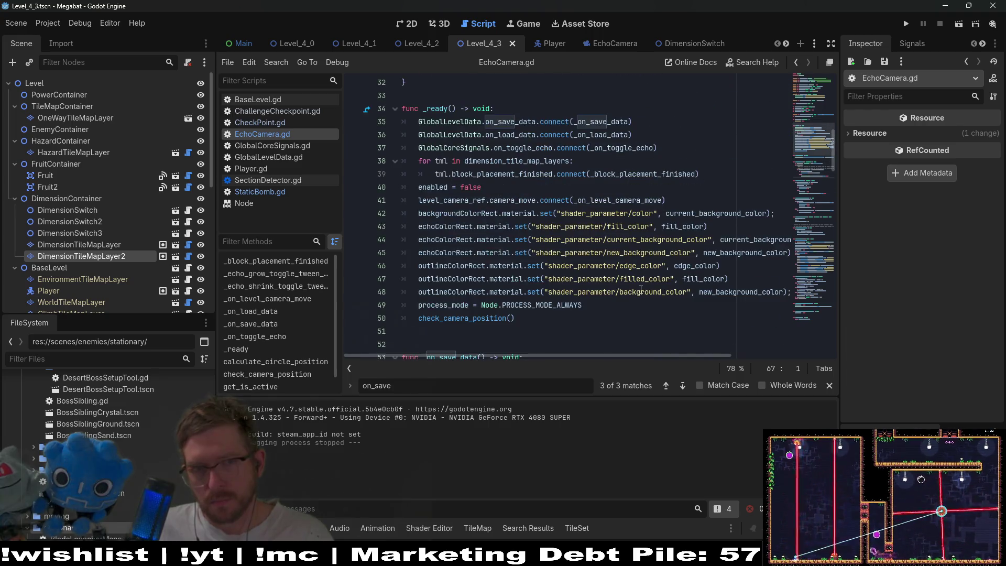
pyautogui.scroll(4, 641, 290)
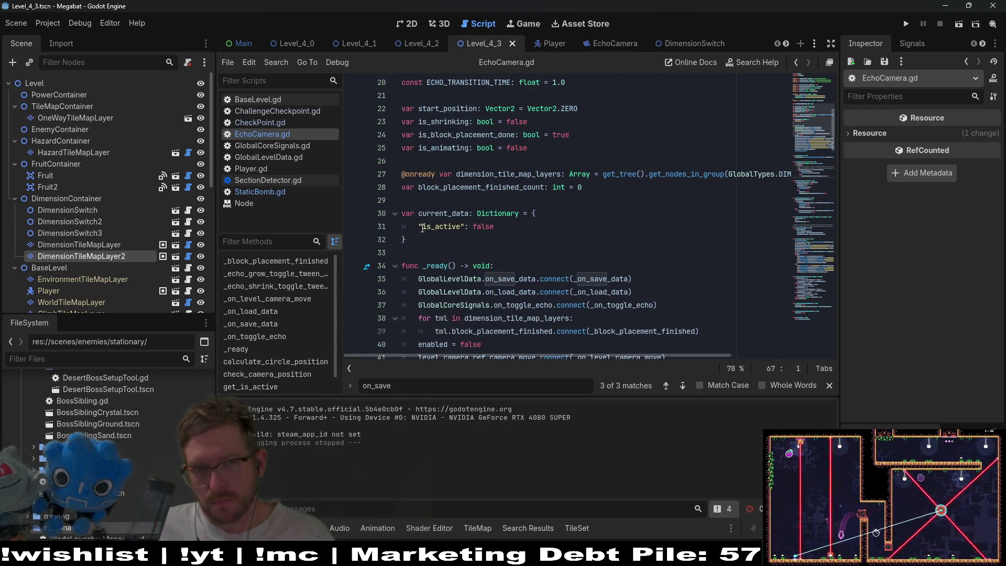
pyautogui.scroll(-8, 457, 148)
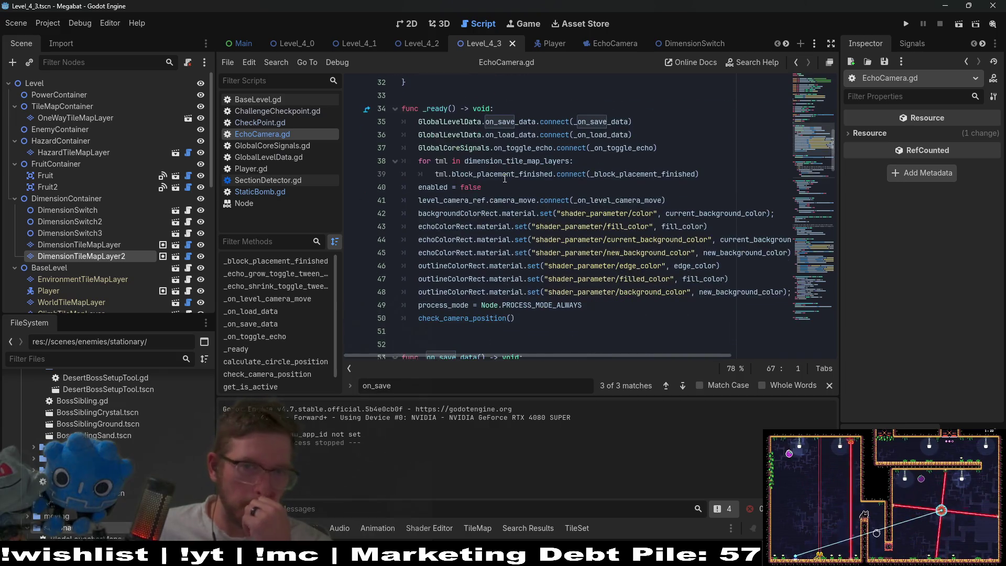
pyautogui.scroll(-2, 504, 178)
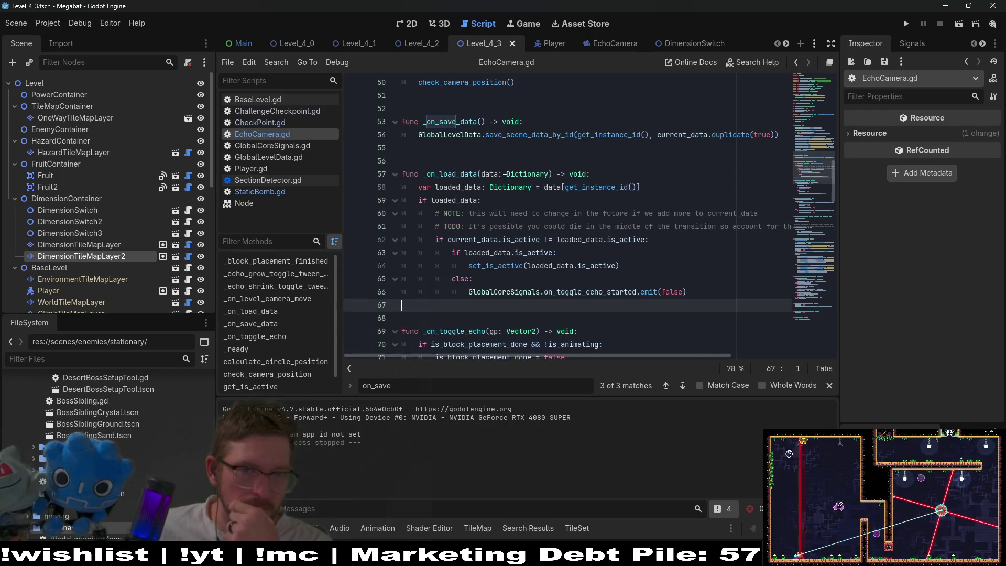
pyautogui.scroll(-2, 505, 179)
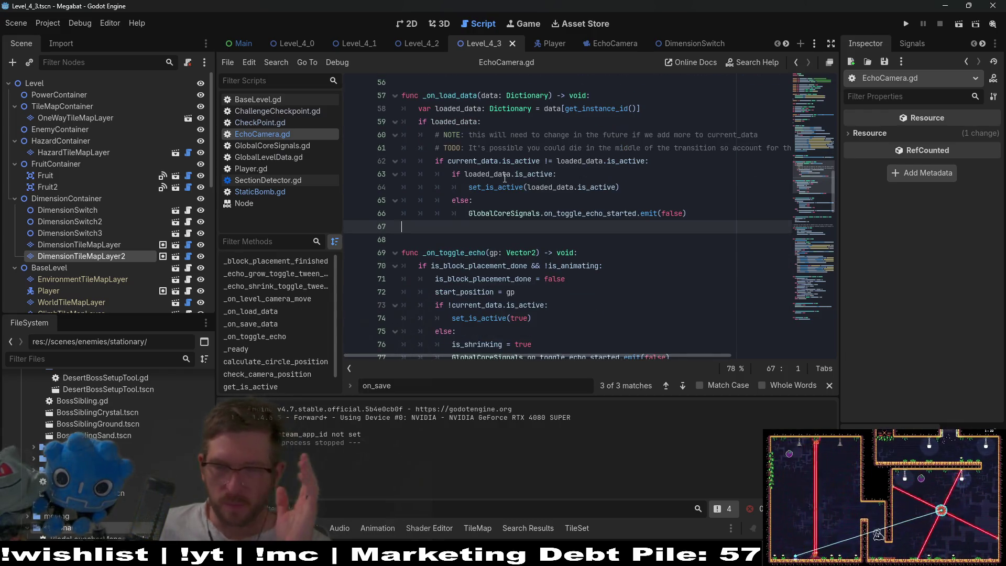
pyautogui.scroll(-1, 548, 241)
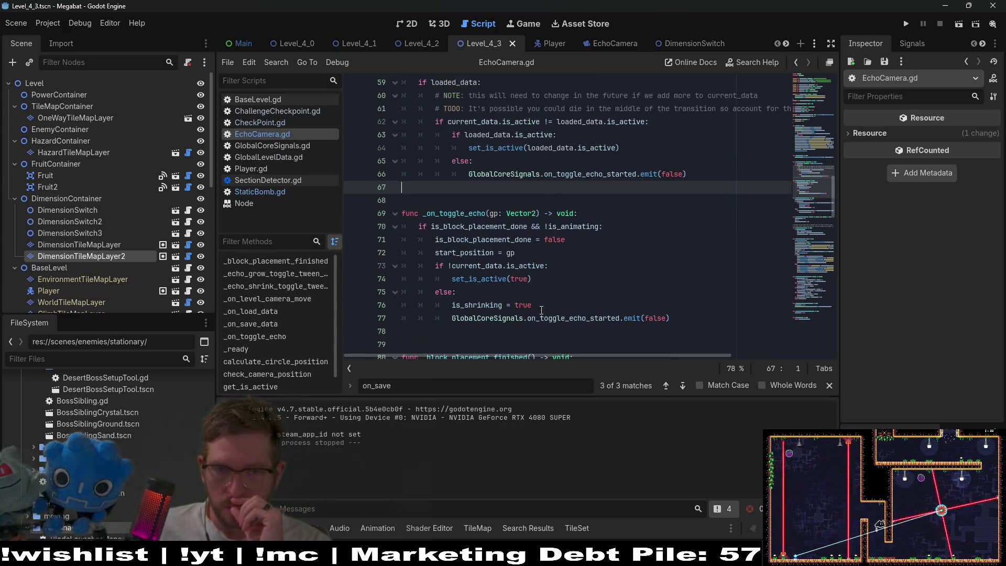
pyautogui.moveTo(542, 310); pyautogui.dragTo(536, 298)
pyautogui.hotkey('ctrl', 'c')
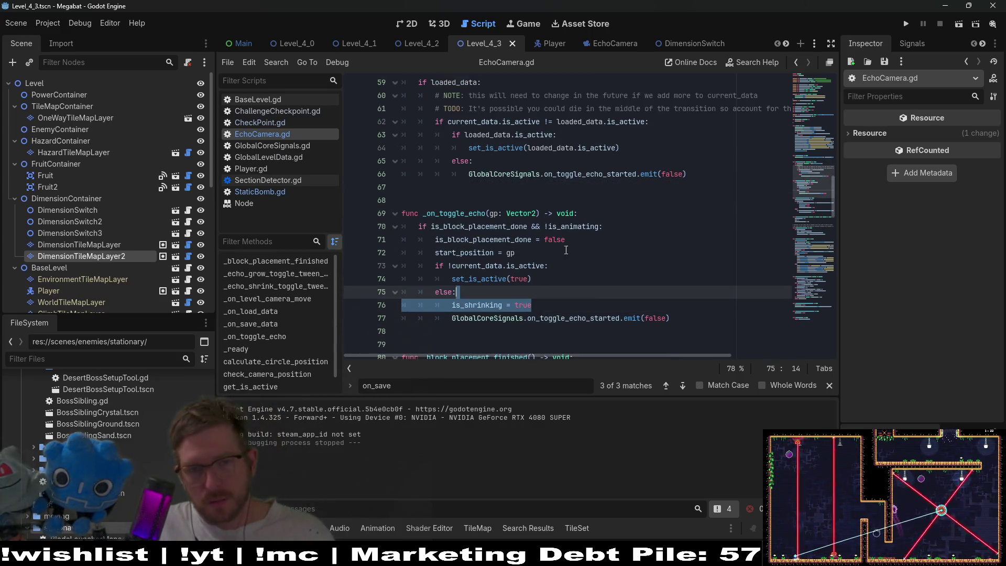
# Step: Paste is_shrinking = true into the else branch of _on_load_data and save EchoCamera.gd
pyautogui.click(507, 161)
pyautogui.hotkey('ctrl', 'v')
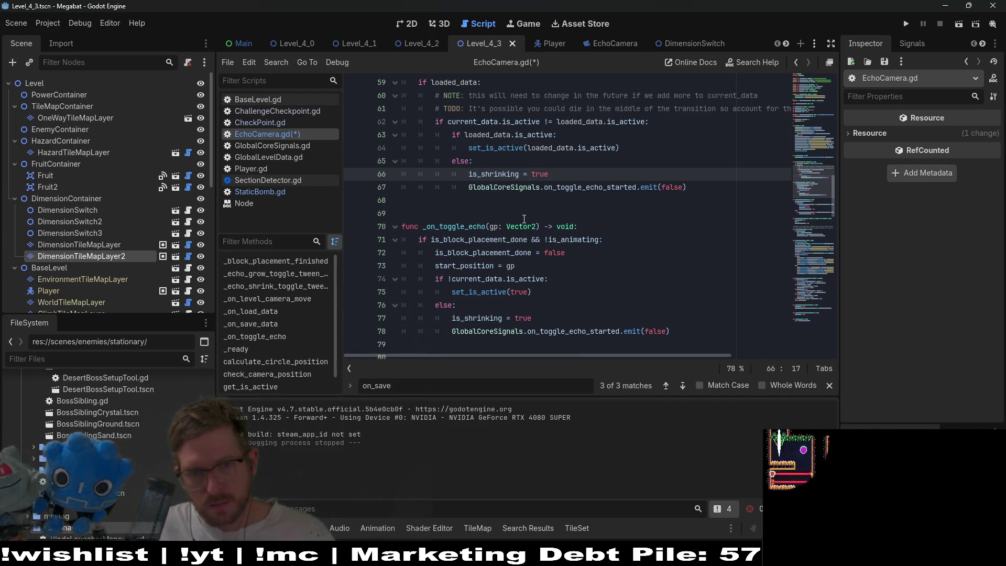
pyautogui.hotkey('ctrl', 's')
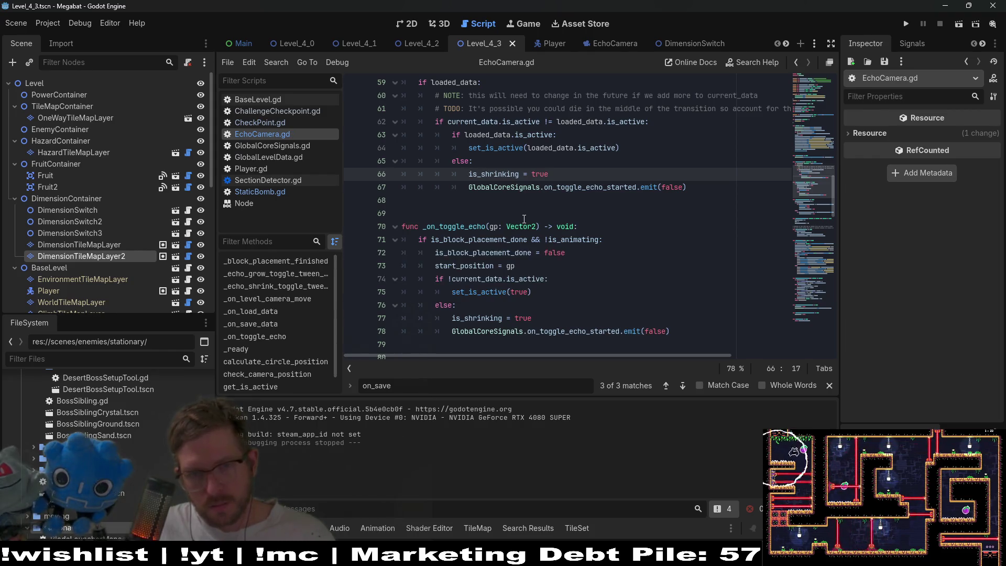
# Step: Inspect the is_block_placement_done uses, then return to the 2D view and run the level
pyautogui.scroll(-3, 524, 219)
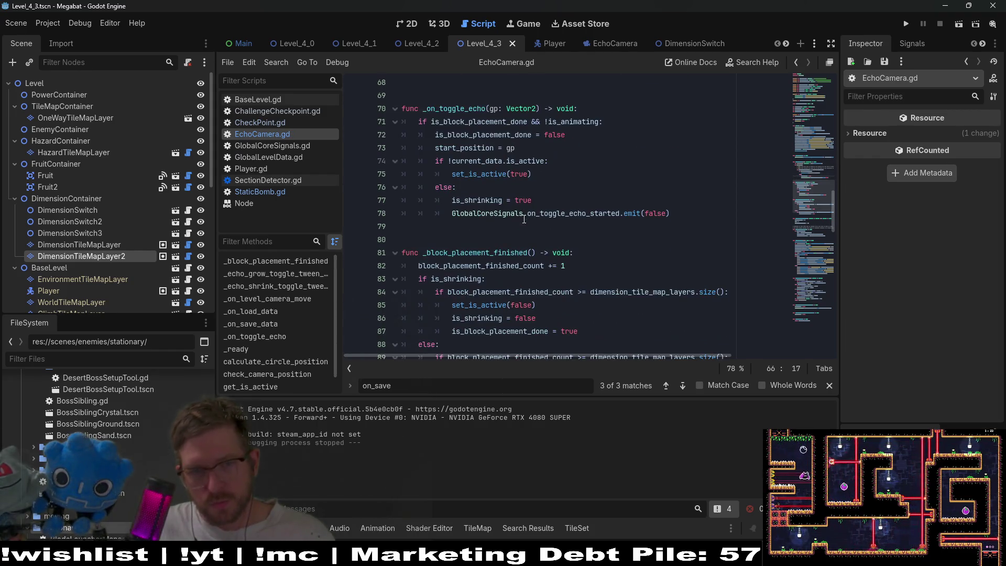
pyautogui.scroll(-1, 553, 286)
pyautogui.moveTo(587, 294)
pyautogui.mouseDown()
pyautogui.moveTo(399, 280)
pyautogui.moveTo(384, 249)
pyautogui.mouseUp()
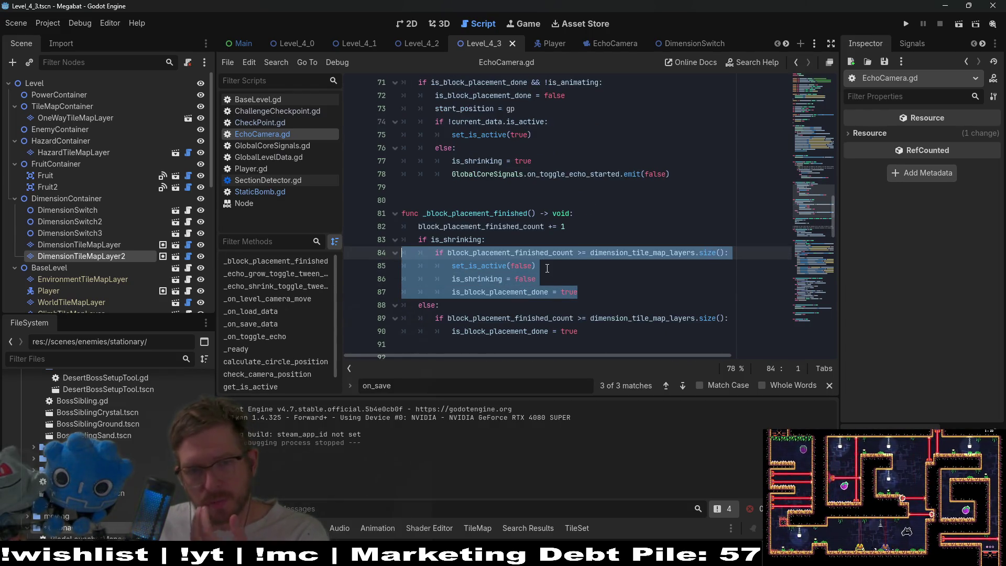
pyautogui.click(556, 287)
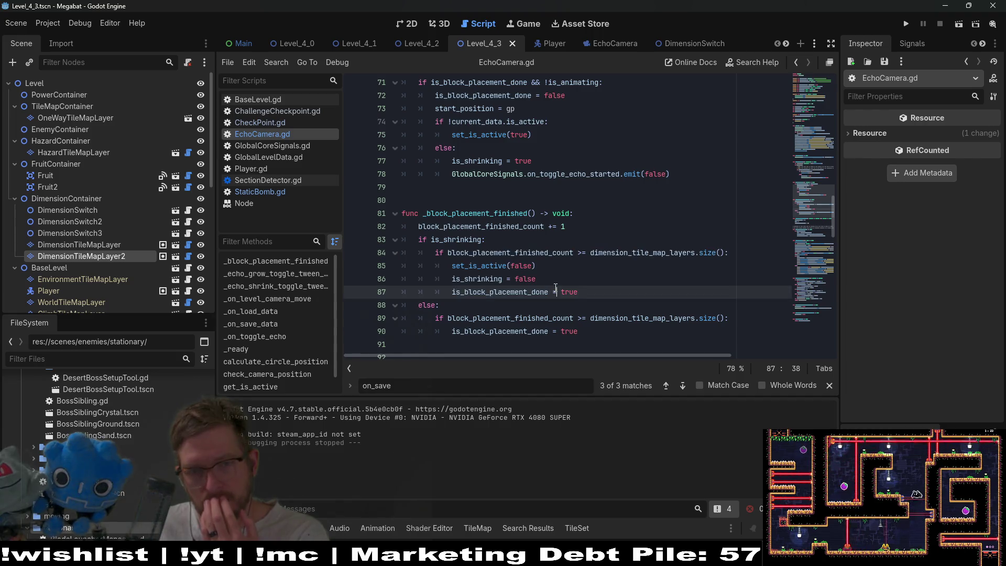
pyautogui.doubleClick(502, 293)
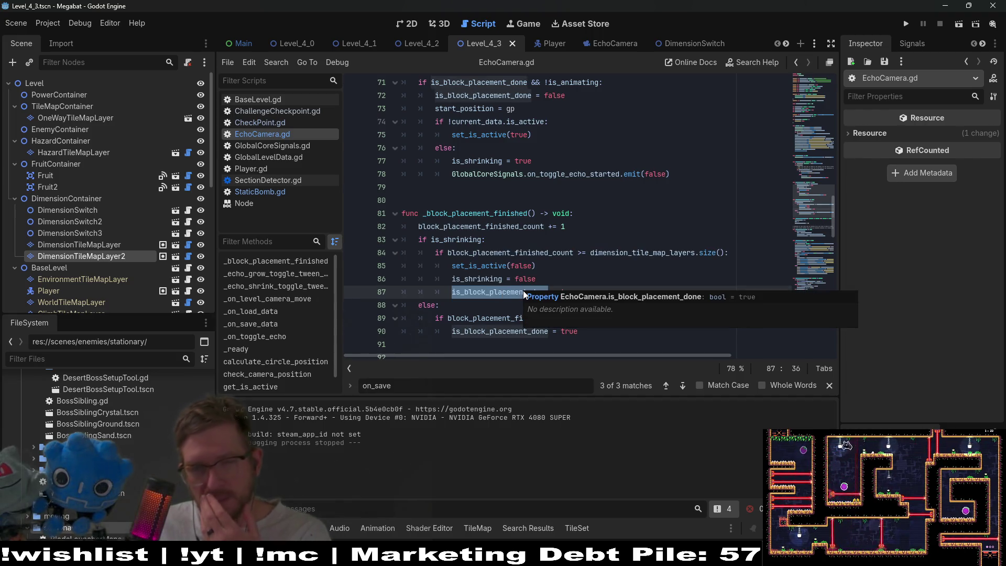
pyautogui.scroll(1, 523, 290)
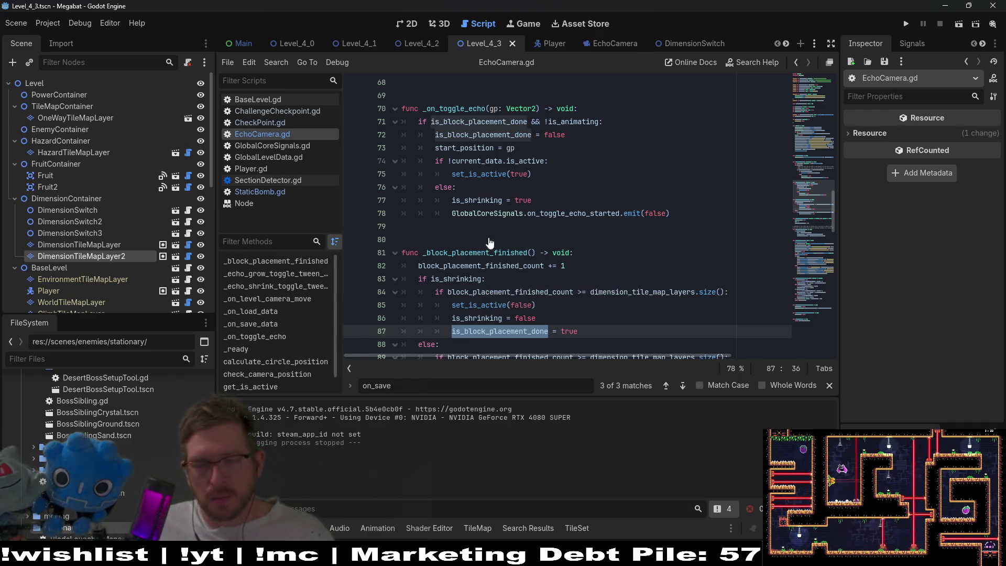
pyautogui.scroll(2, 498, 256)
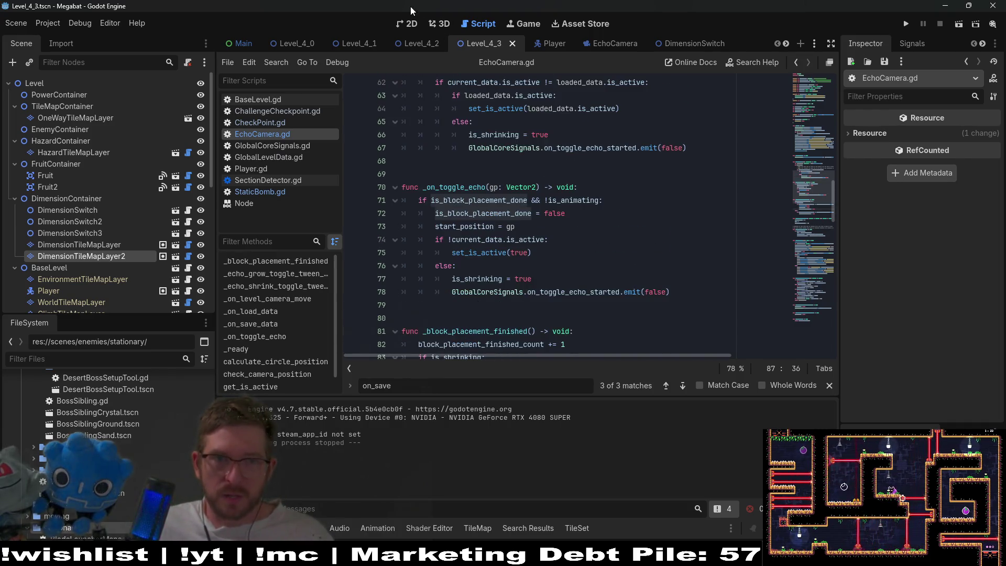
pyautogui.click(412, 24)
pyautogui.click(960, 24)
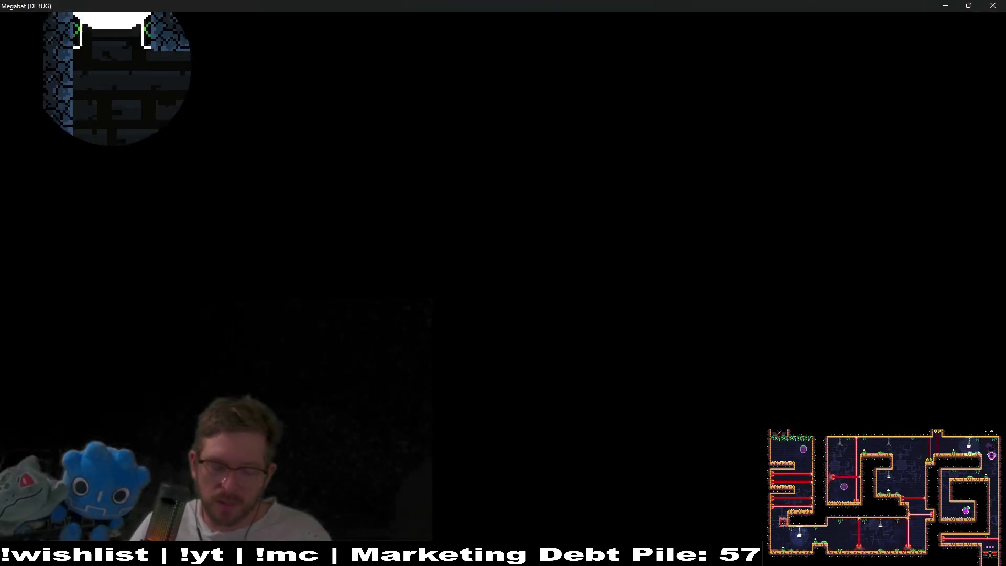
pyautogui.press('space')
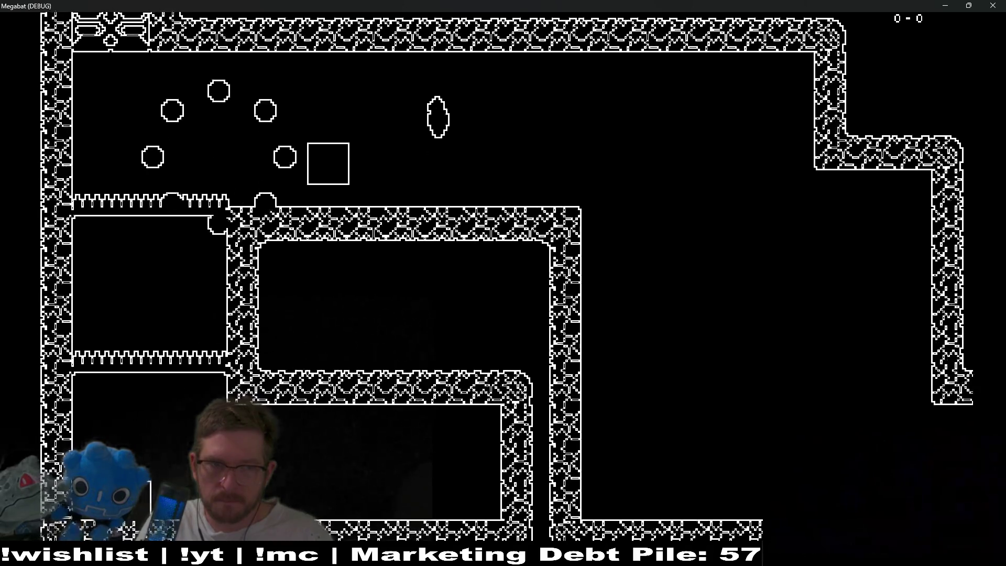
pyautogui.press('Right')
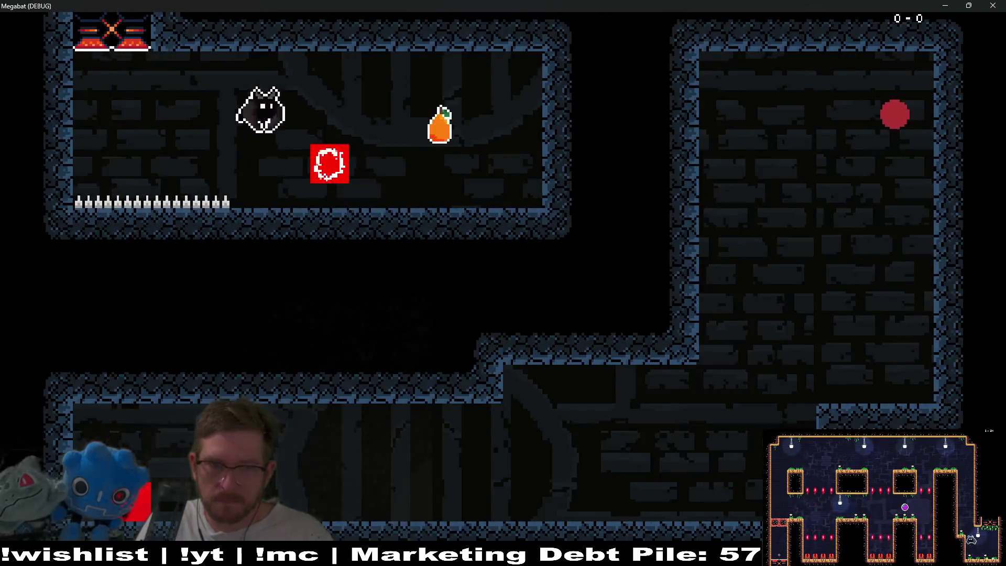
pyautogui.press('Right')
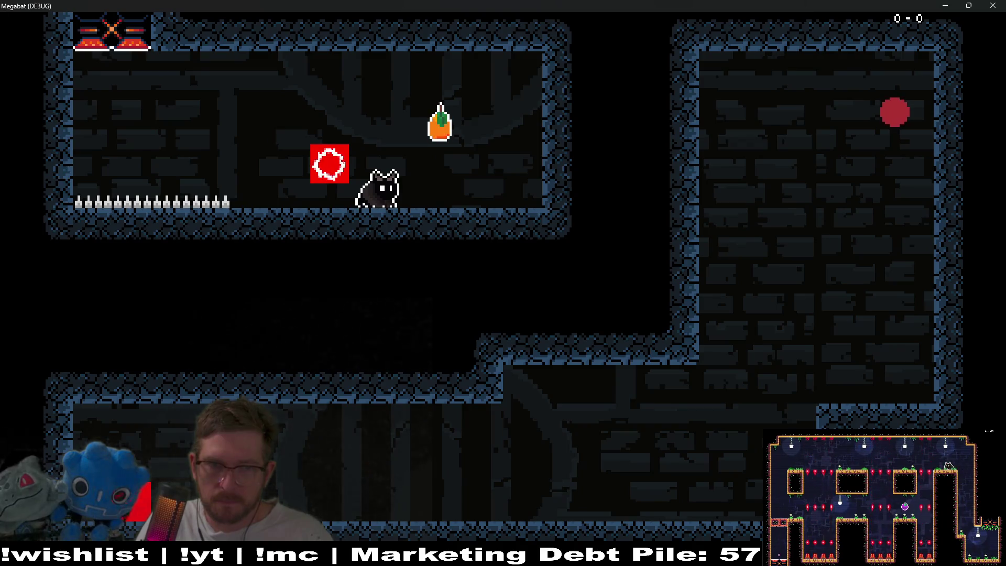
pyautogui.press('Left')
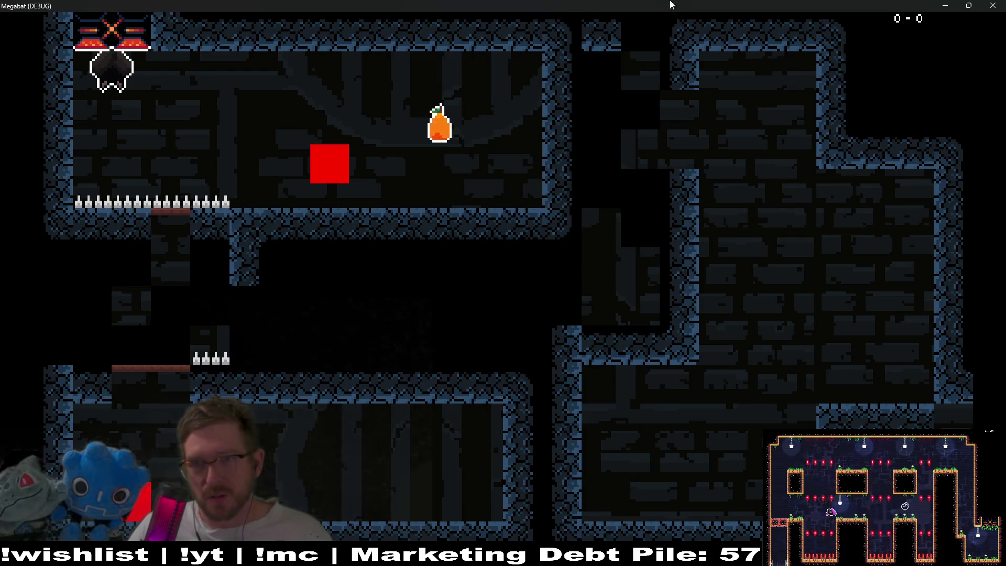
pyautogui.click(993, 5)
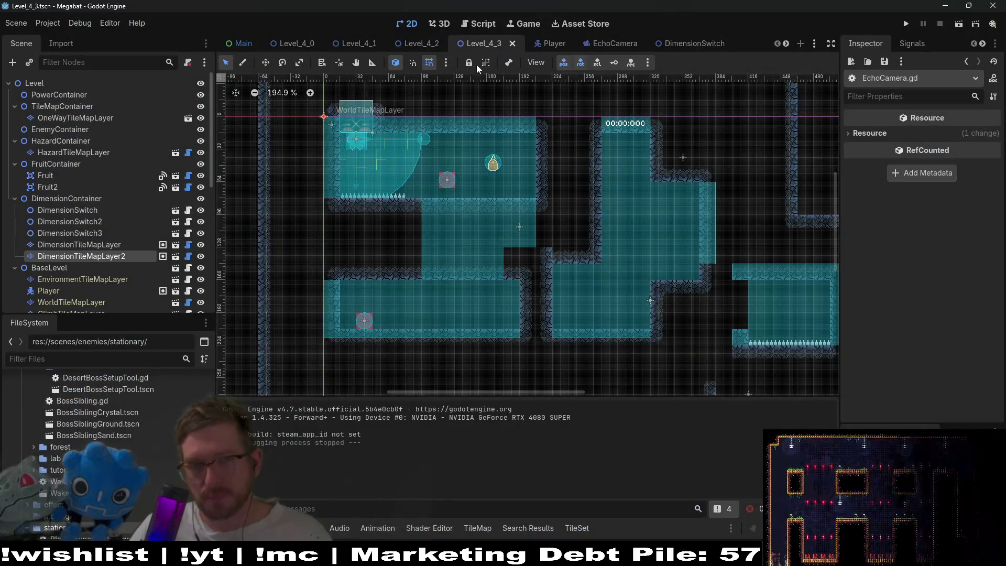
# Step: Scroll EchoCamera.gd to _on_load_data and select its active-state check on lines 62–67
pyautogui.click(469, 24)
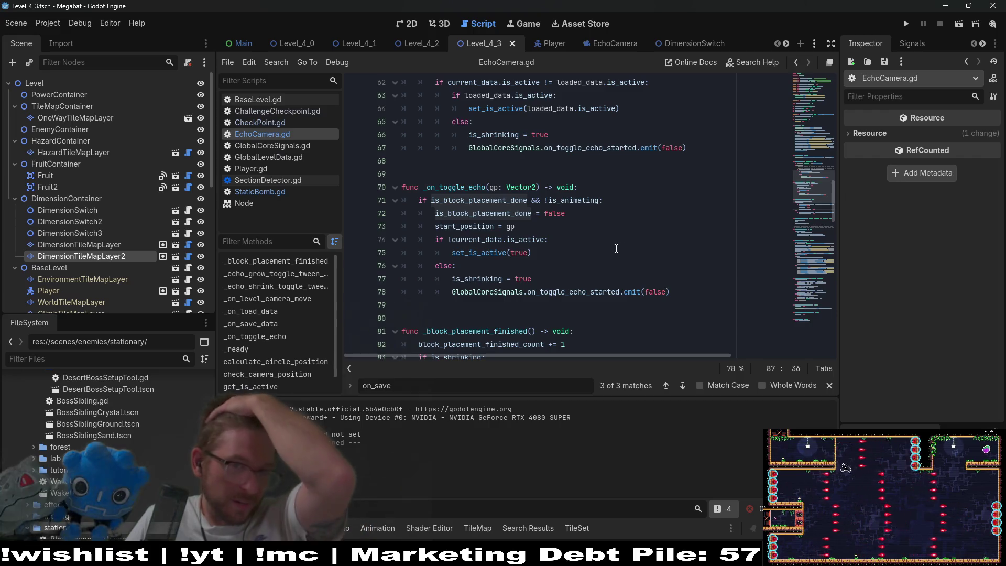
pyautogui.scroll(2, 600, 254)
pyautogui.scroll(1, 600, 254)
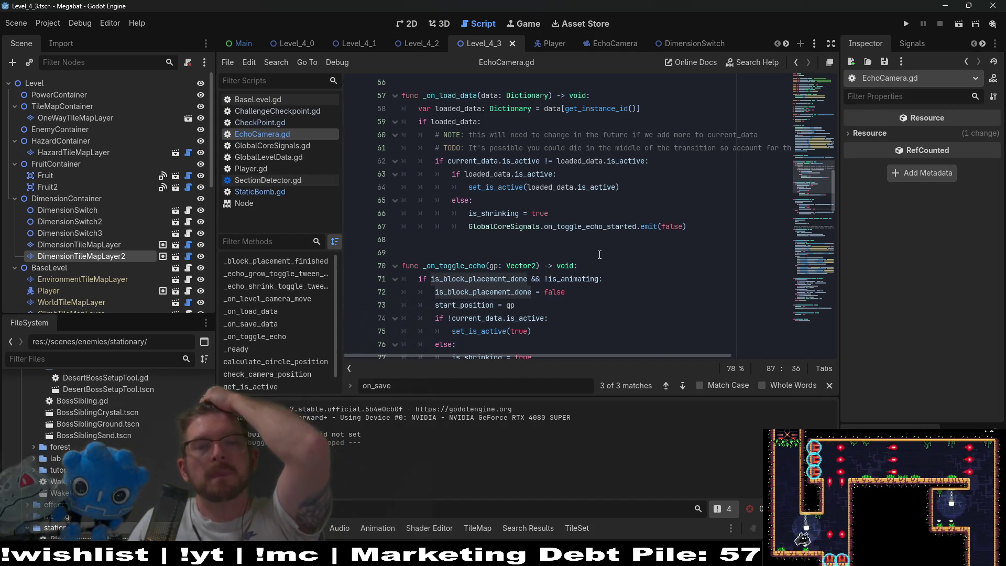
pyautogui.scroll(-2, 600, 254)
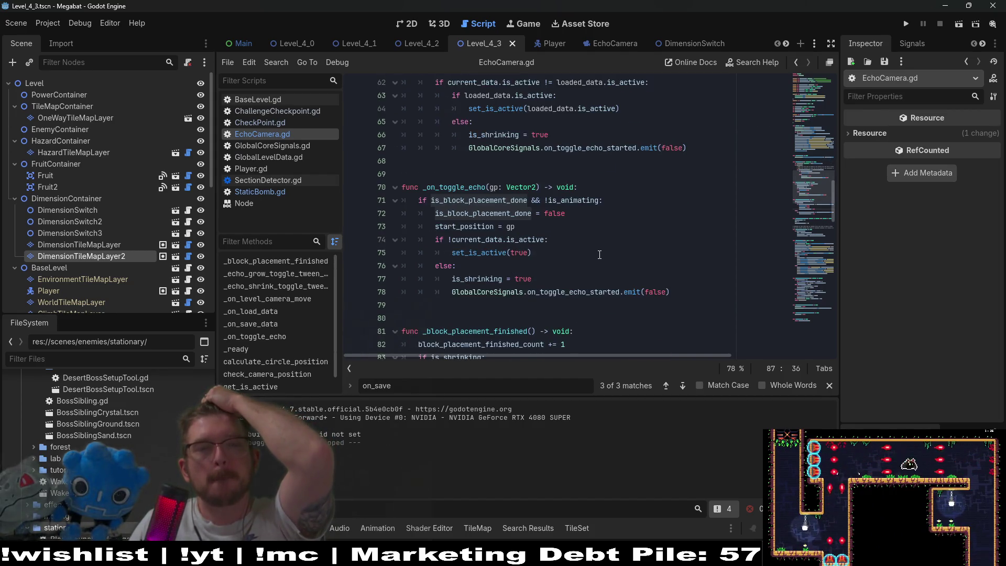
pyautogui.scroll(1, 600, 255)
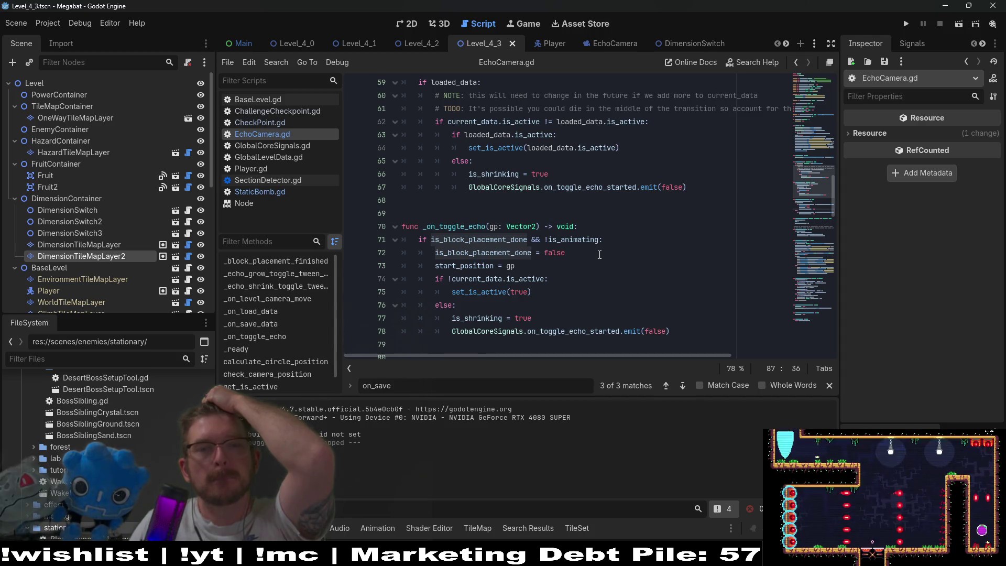
pyautogui.moveTo(688, 187)
pyautogui.mouseDown()
pyautogui.moveTo(581, 189)
pyautogui.moveTo(334, 122)
pyautogui.mouseUp()
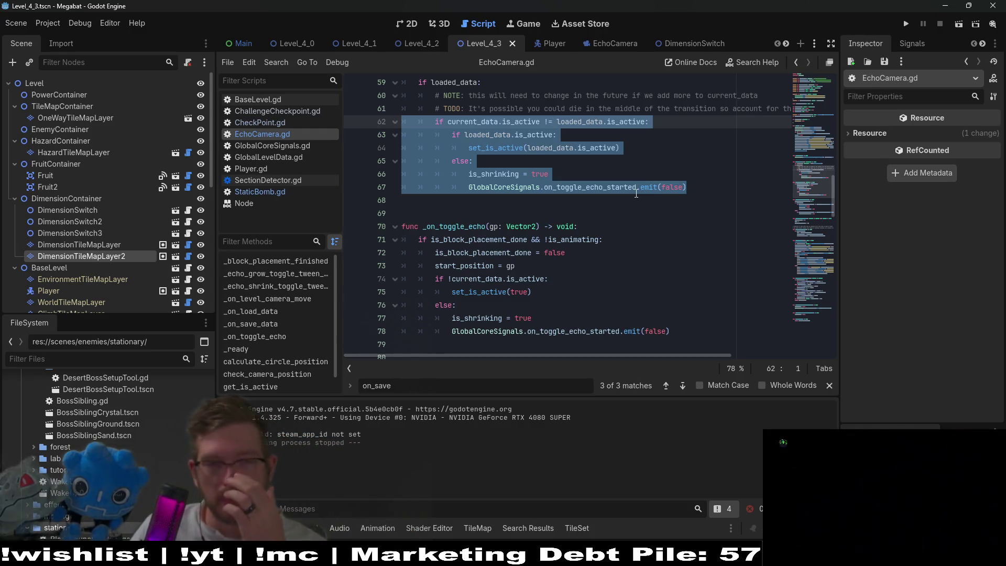
pyautogui.click(614, 156)
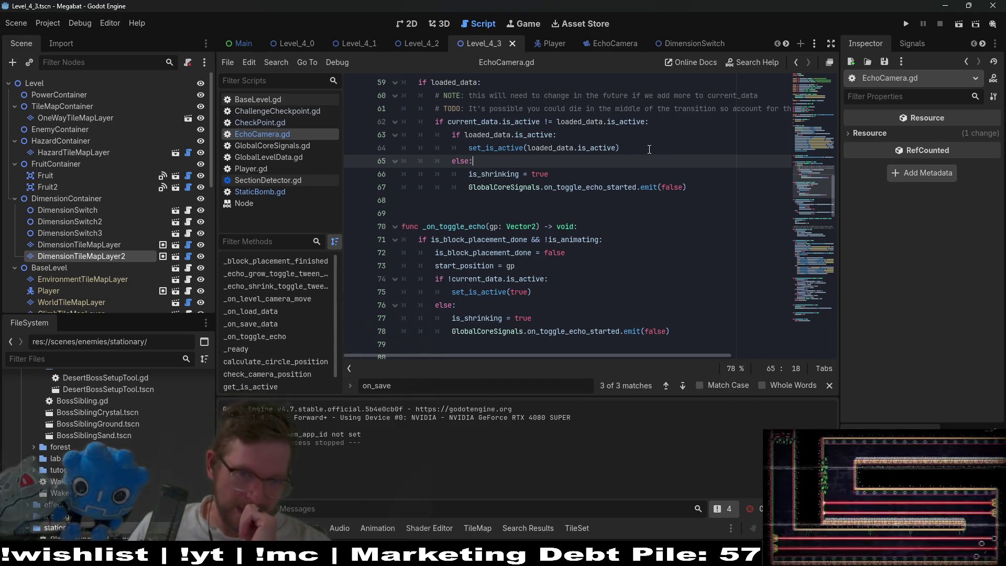
pyautogui.doubleClick(507, 240)
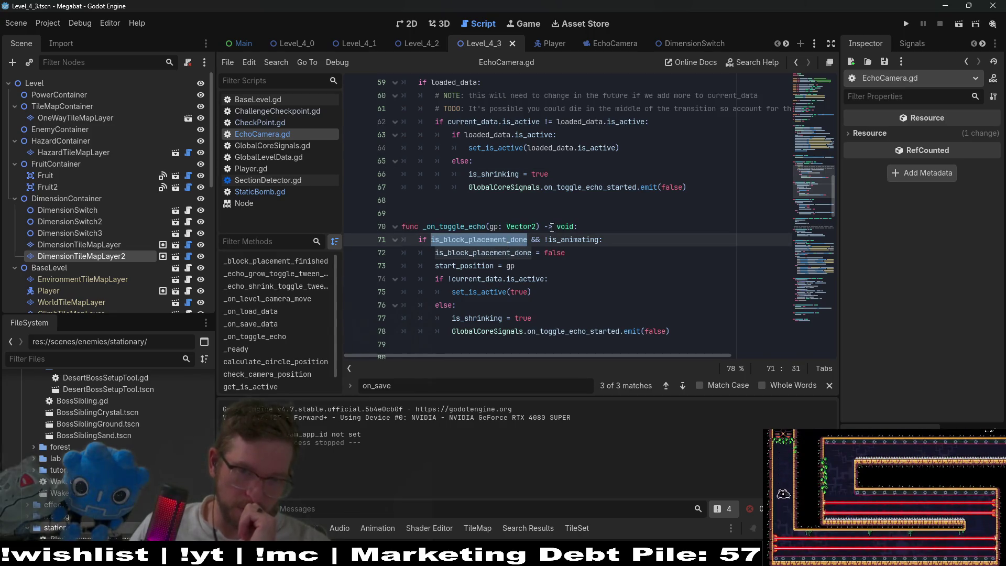
pyautogui.doubleClick(576, 240)
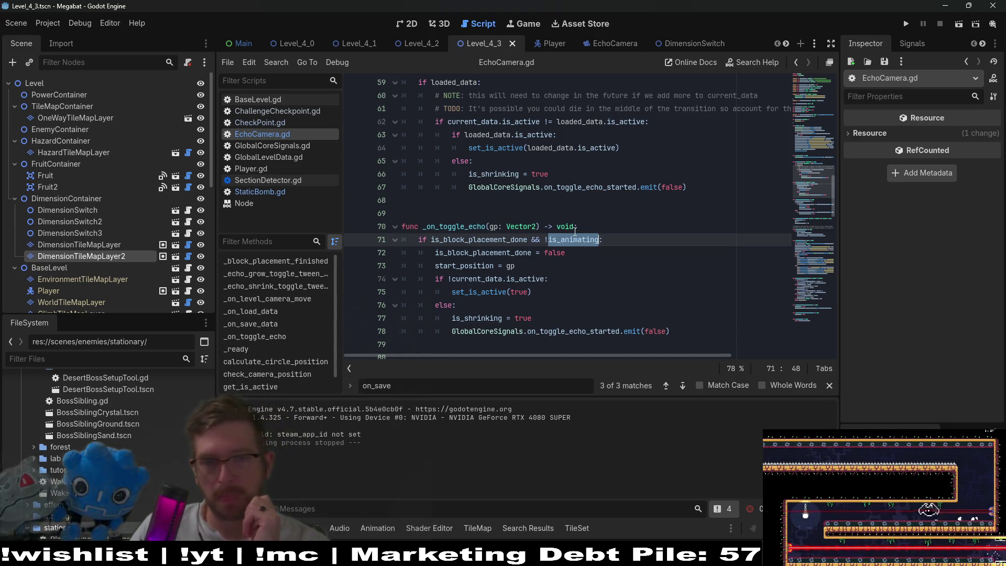
pyautogui.scroll(-1, 600, 156)
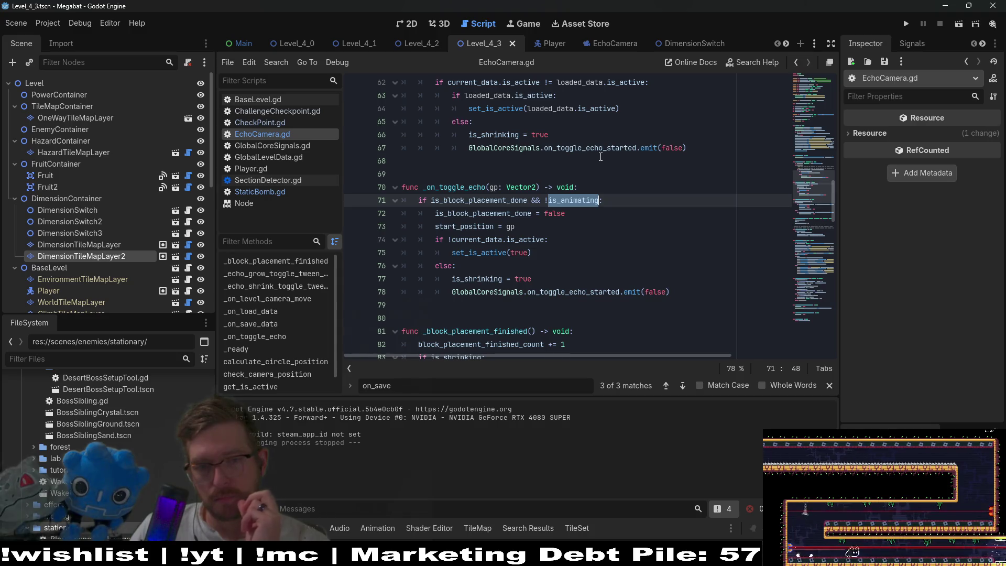
pyautogui.scroll(-3, 600, 157)
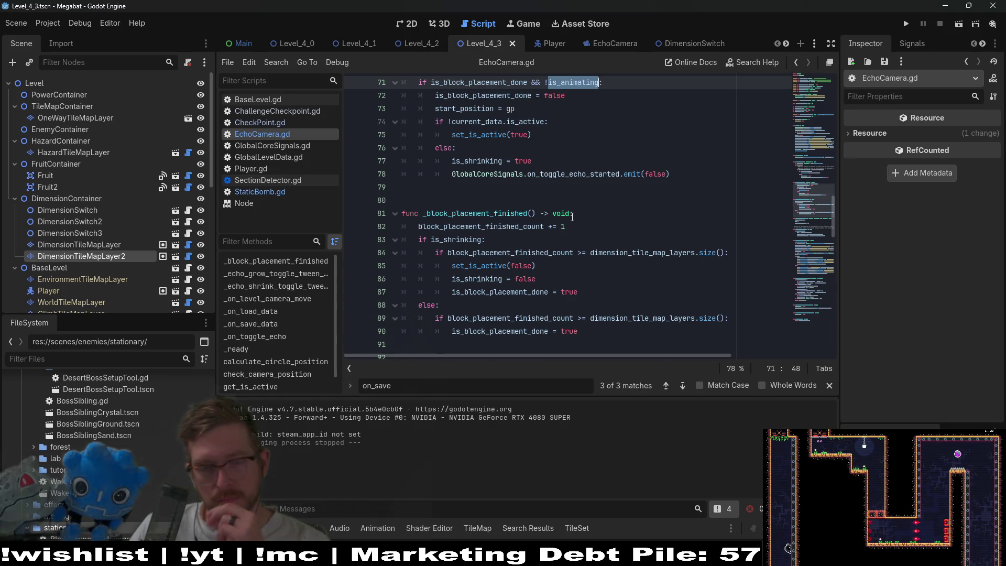
pyautogui.scroll(4, 573, 216)
pyautogui.scroll(-3, 572, 217)
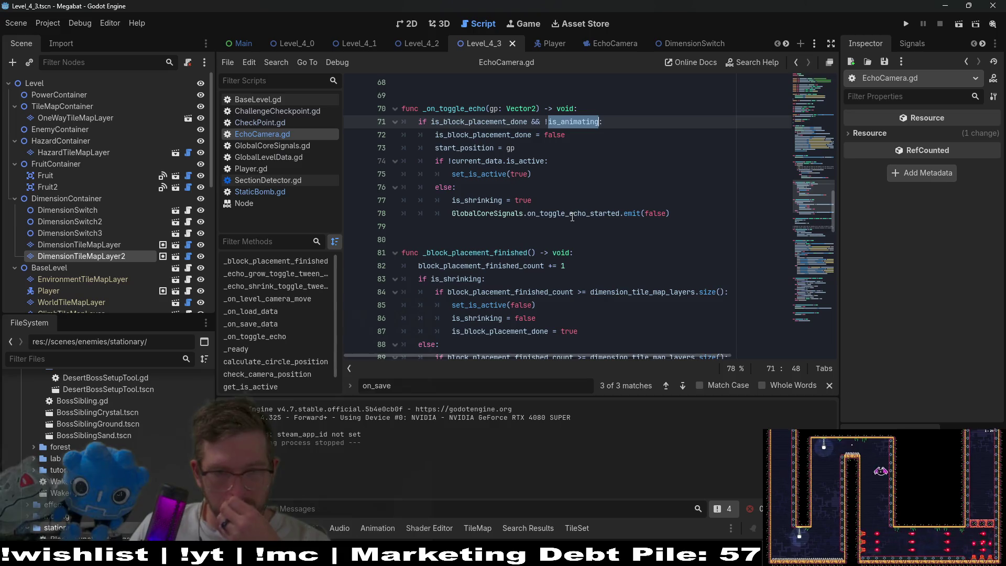
pyautogui.scroll(4, 572, 216)
pyautogui.moveTo(697, 225)
pyautogui.mouseDown()
pyautogui.moveTo(524, 209)
pyautogui.moveTo(367, 162)
pyautogui.mouseUp()
pyautogui.scroll(-4, 631, 183)
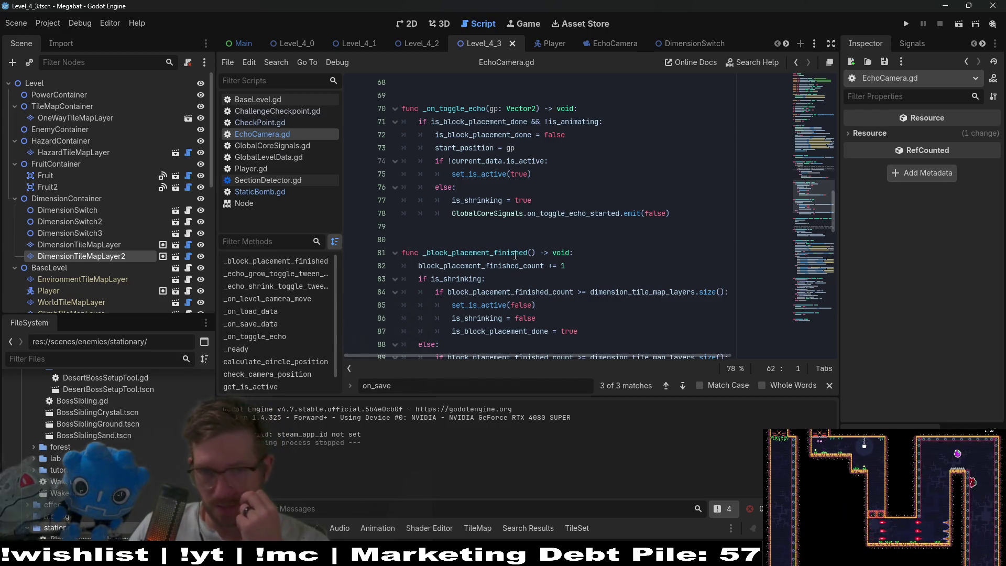
pyautogui.scroll(-3, 612, 131)
pyautogui.scroll(1, 612, 131)
pyautogui.scroll(5, 612, 131)
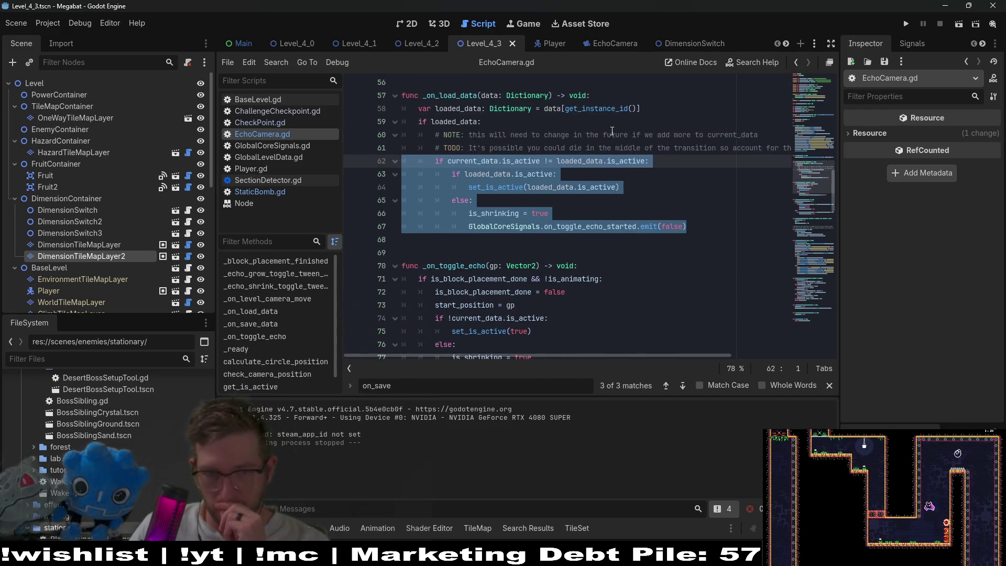
pyautogui.scroll(-5, 612, 131)
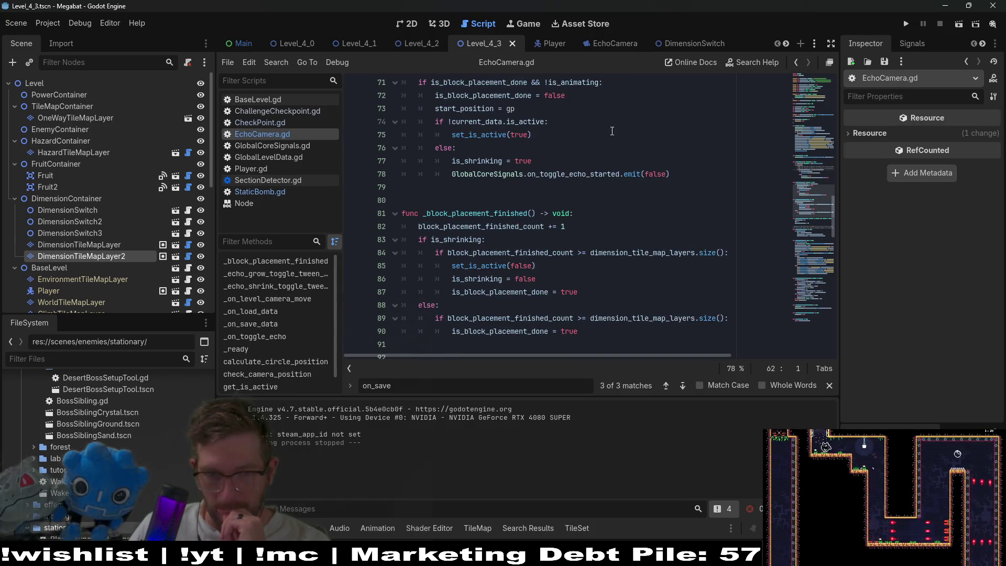
pyautogui.scroll(6, 612, 131)
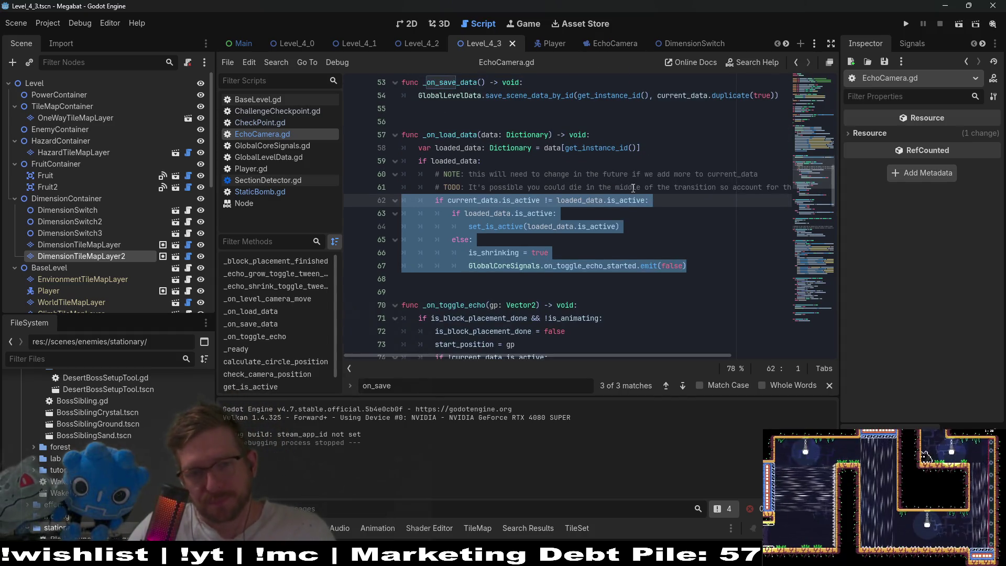
pyautogui.click(712, 216)
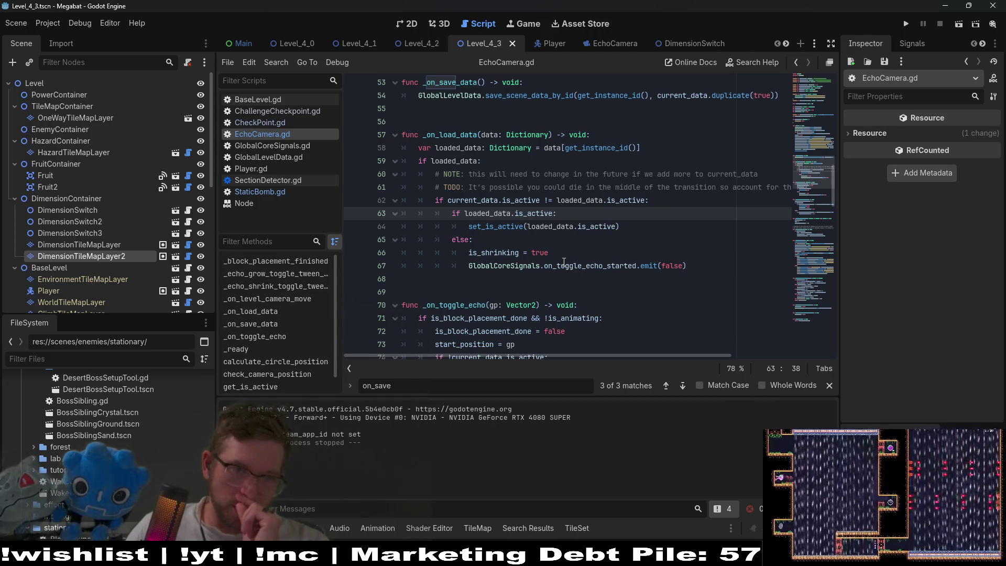
pyautogui.moveTo(562, 262)
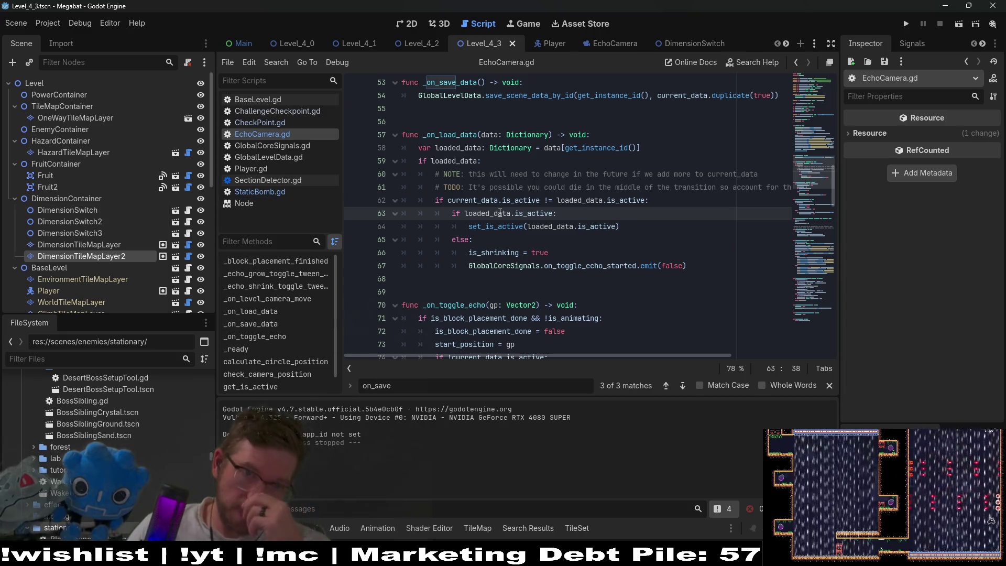
pyautogui.click(495, 253)
pyautogui.moveTo(499, 192); pyautogui.dragTo(499, 200)
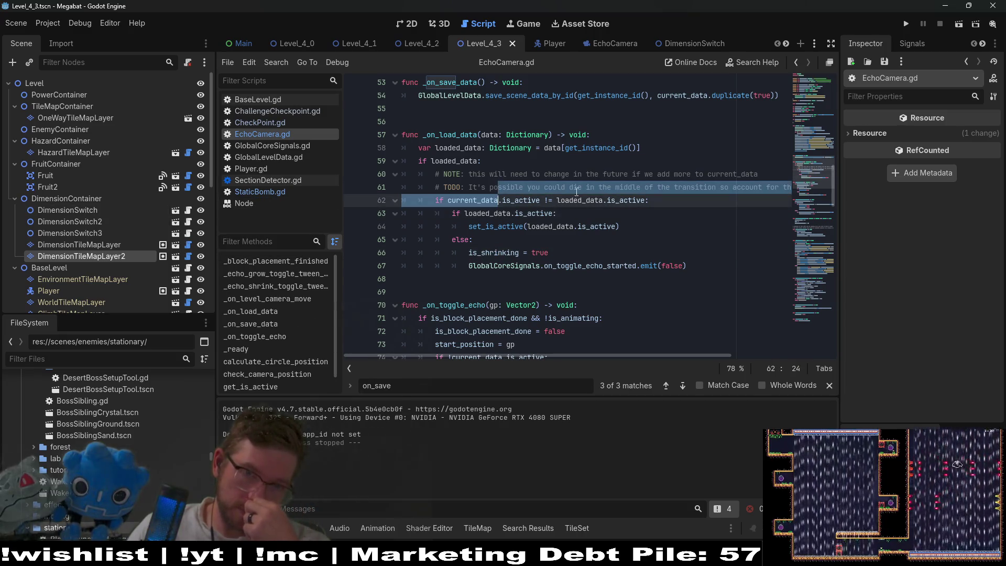
pyautogui.doubleClick(627, 189)
pyautogui.doubleClick(629, 200)
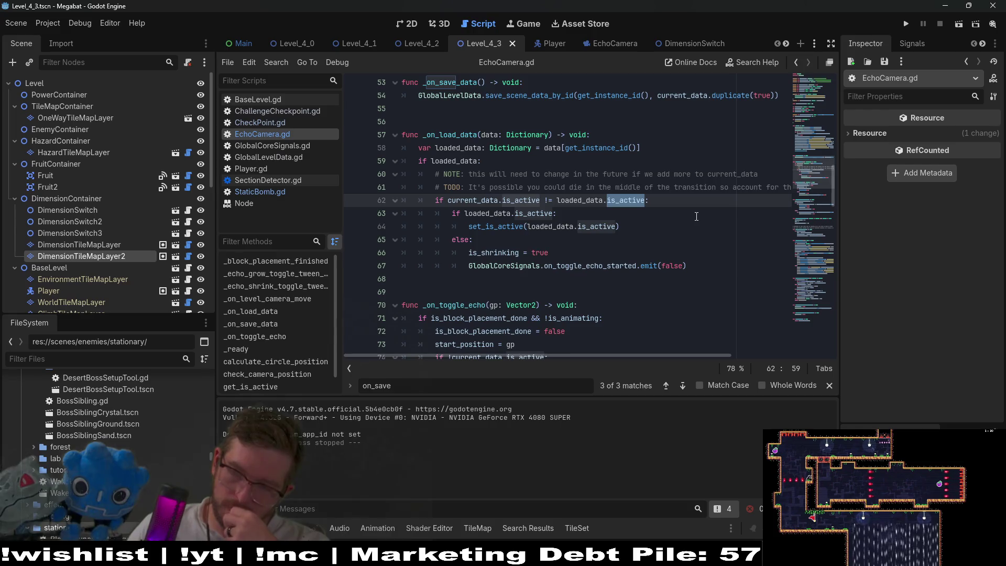
pyautogui.click(681, 247)
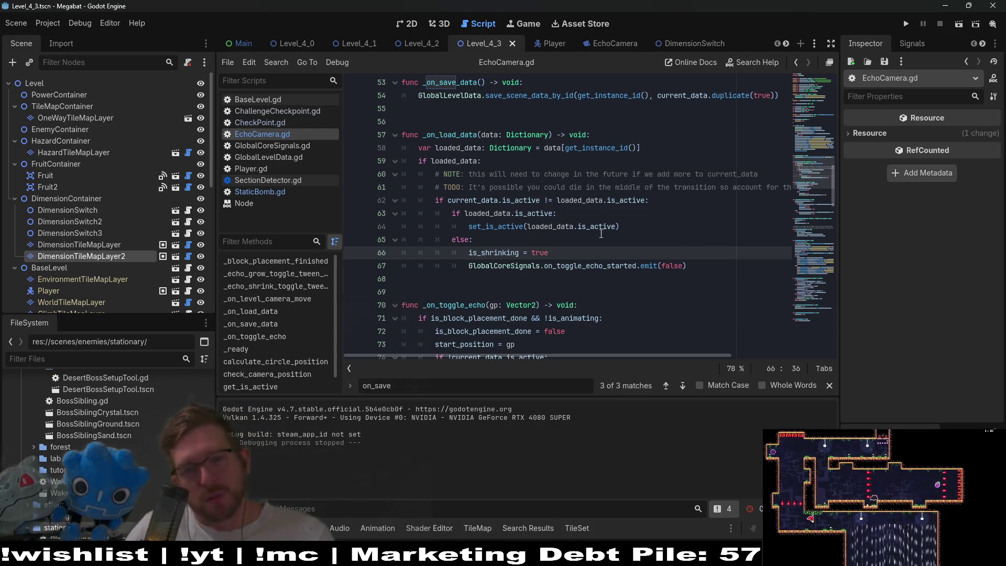
pyautogui.doubleClick(532, 213)
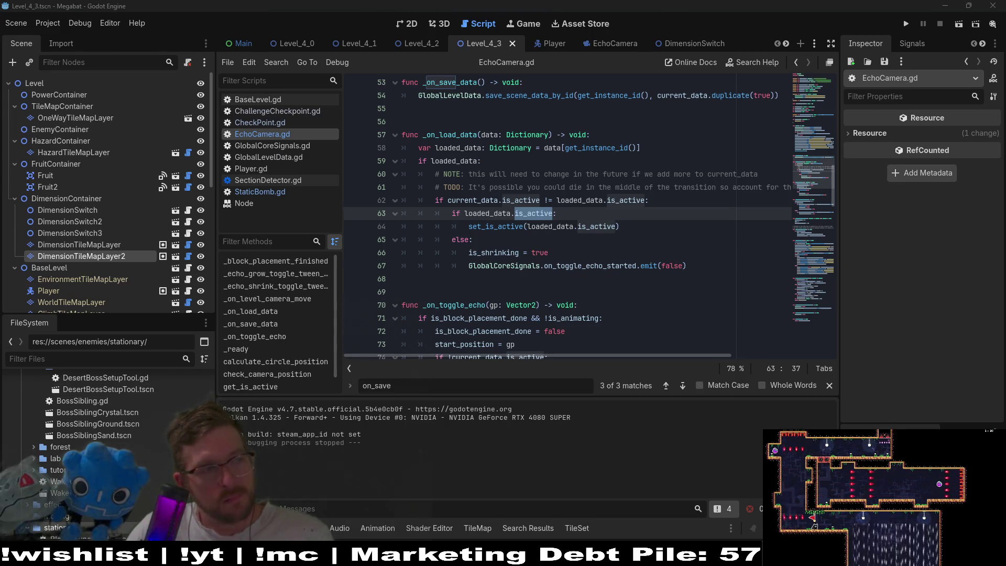
pyautogui.click(659, 248)
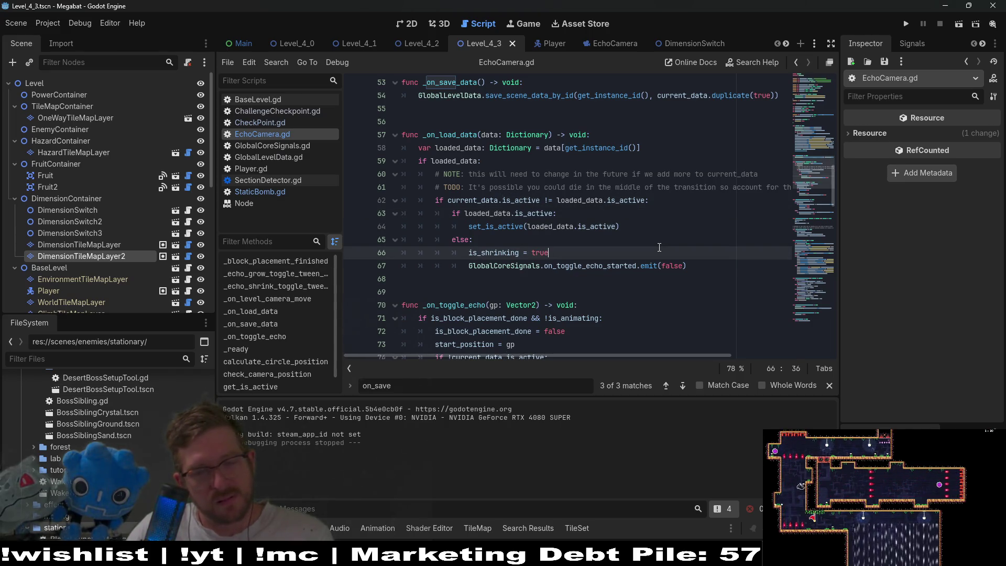
pyautogui.doubleClick(609, 265)
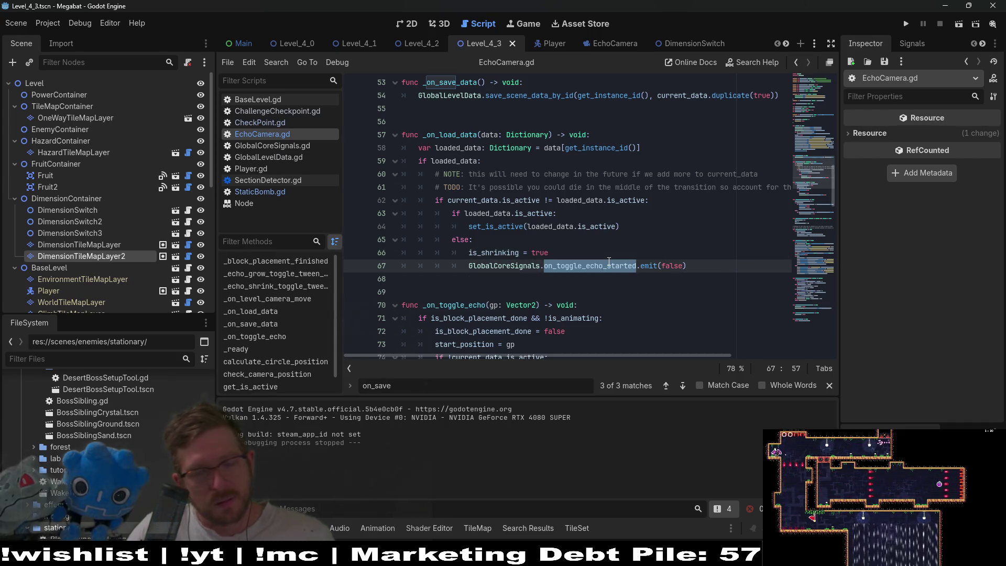
pyautogui.moveTo(608, 262)
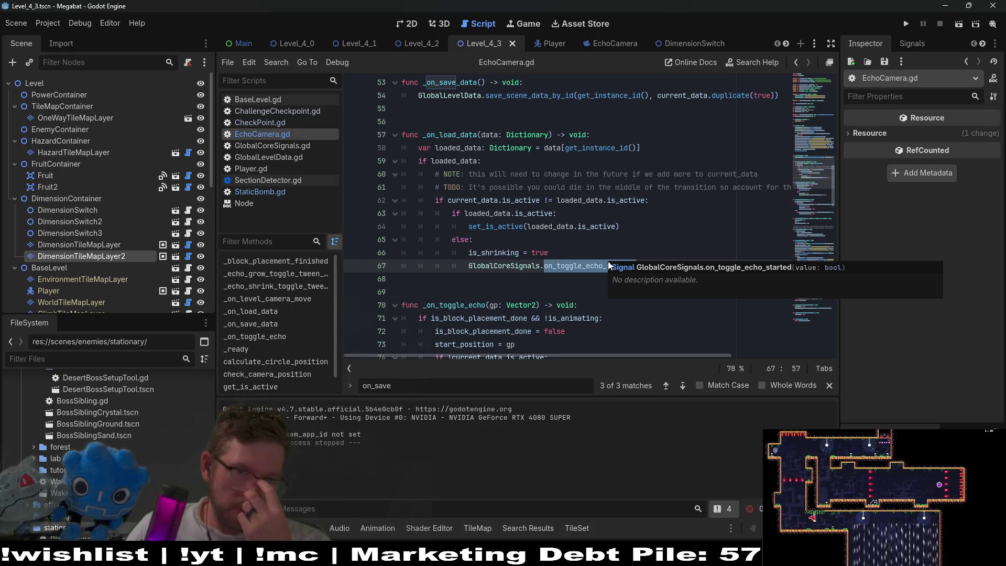
pyautogui.scroll(3, 608, 264)
pyautogui.moveTo(493, 208)
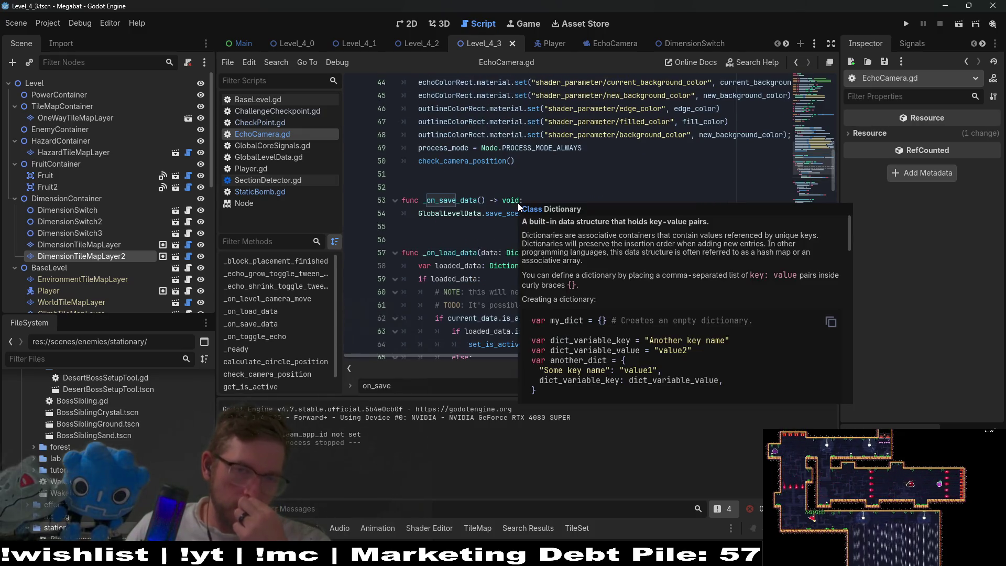
pyautogui.scroll(7, 493, 208)
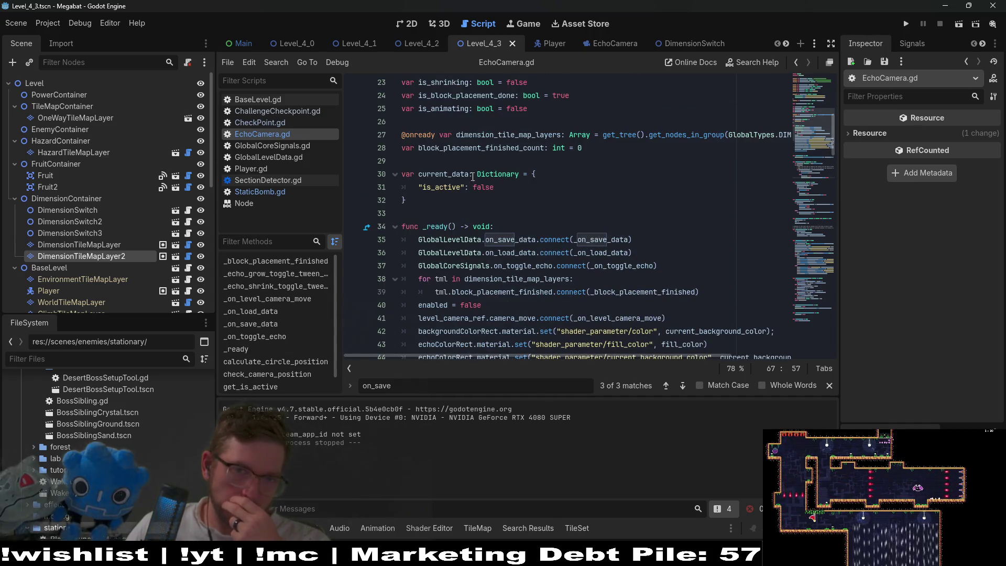
pyautogui.click(475, 149)
pyautogui.doubleClick(476, 149)
pyautogui.scroll(3, 627, 184)
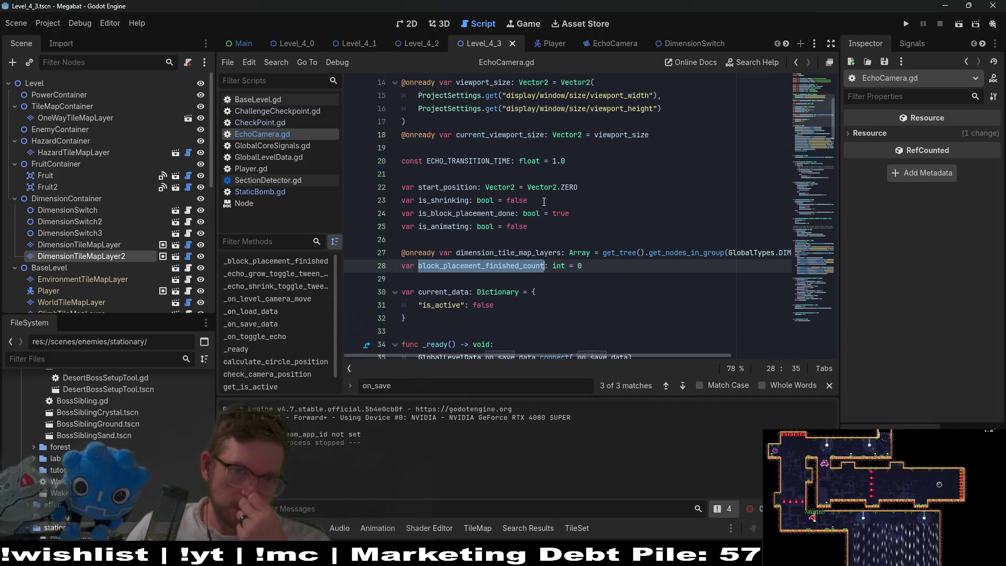
pyautogui.doubleClick(466, 213)
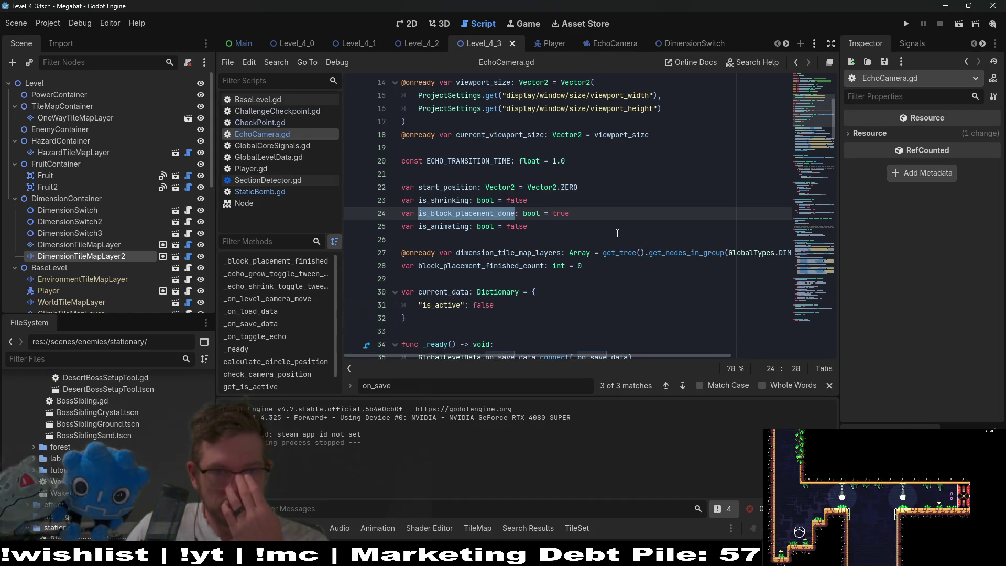
pyautogui.scroll(-2, 617, 233)
pyautogui.scroll(-6, 618, 233)
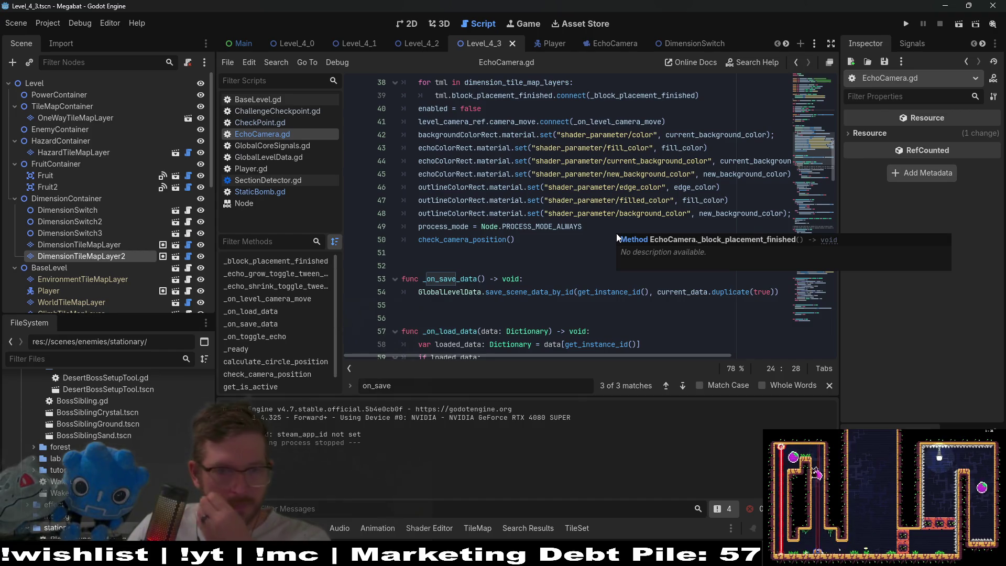
pyautogui.scroll(-3, 602, 256)
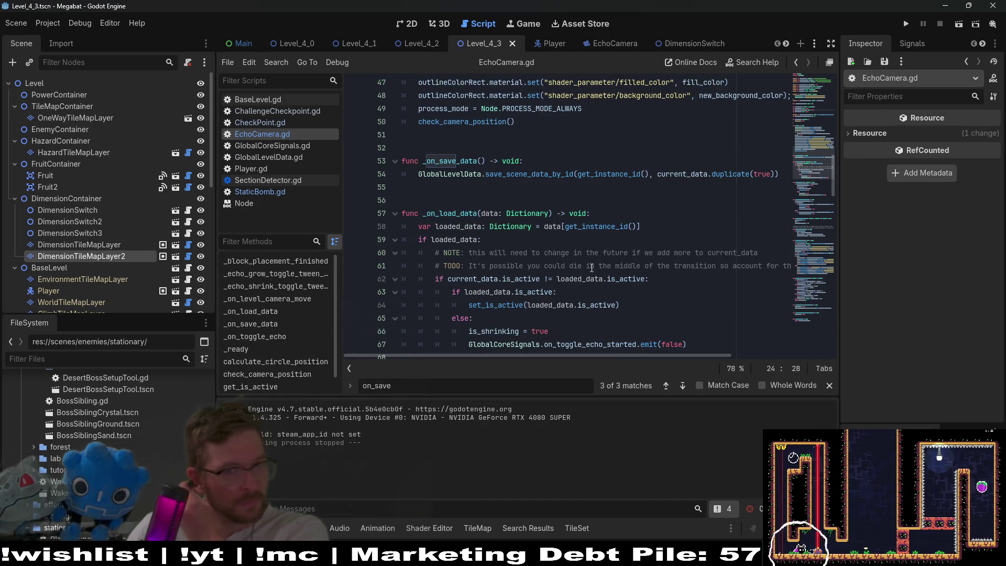
pyautogui.click(508, 242)
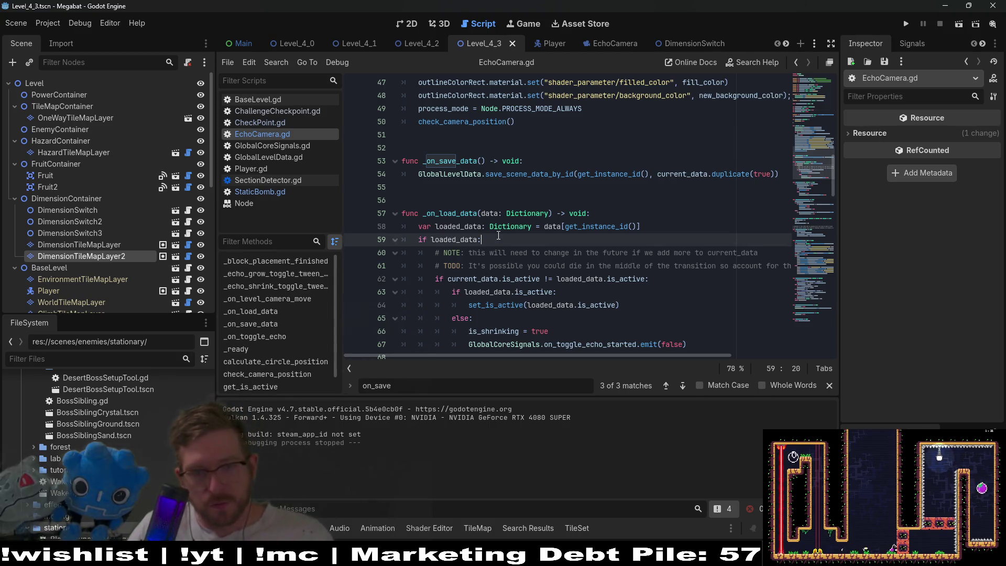
# Step: Start a new if statement inside the if loaded_data block of _on_load_data
pyautogui.press('Return')
pyautogui.write('if')
pyautogui.press('Return')
pyautogui.write('is_shrinking = true')
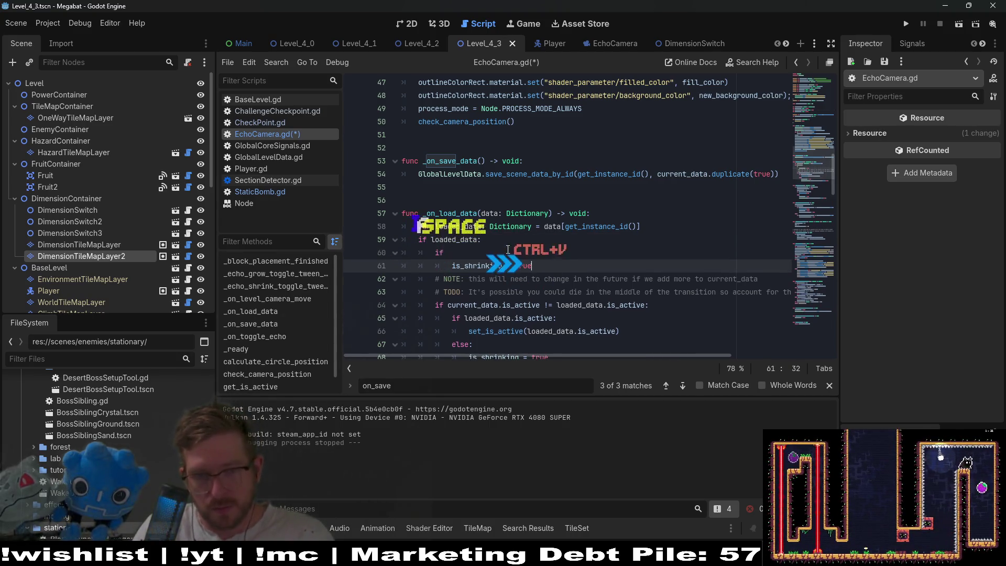
pyautogui.hotkey('ctrl', 'z')
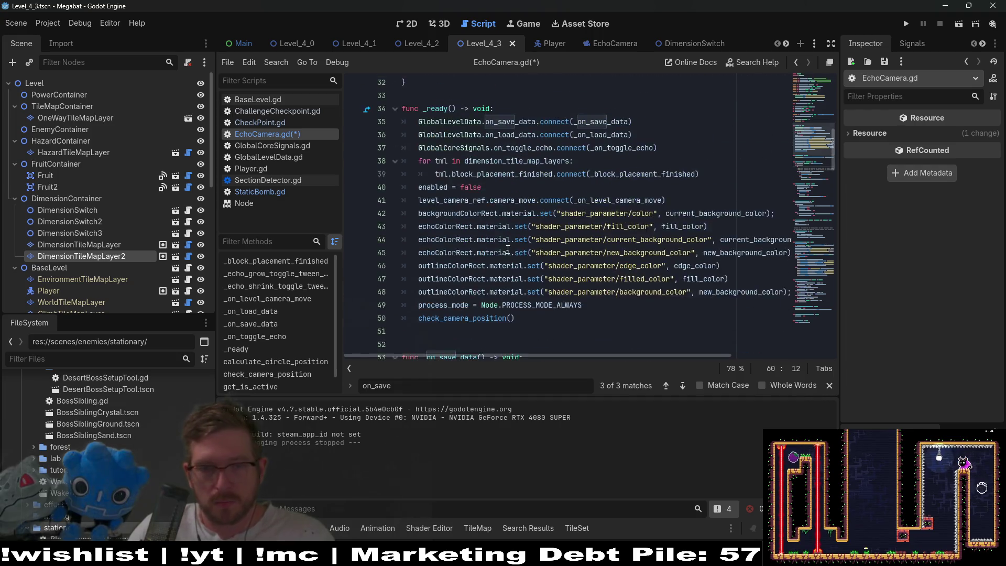
pyautogui.scroll(-7, 508, 250)
# Step: Copy the is_block_placement_done && !is_animating condition onto line 60 with a pass body
pyautogui.doubleClick(523, 202)
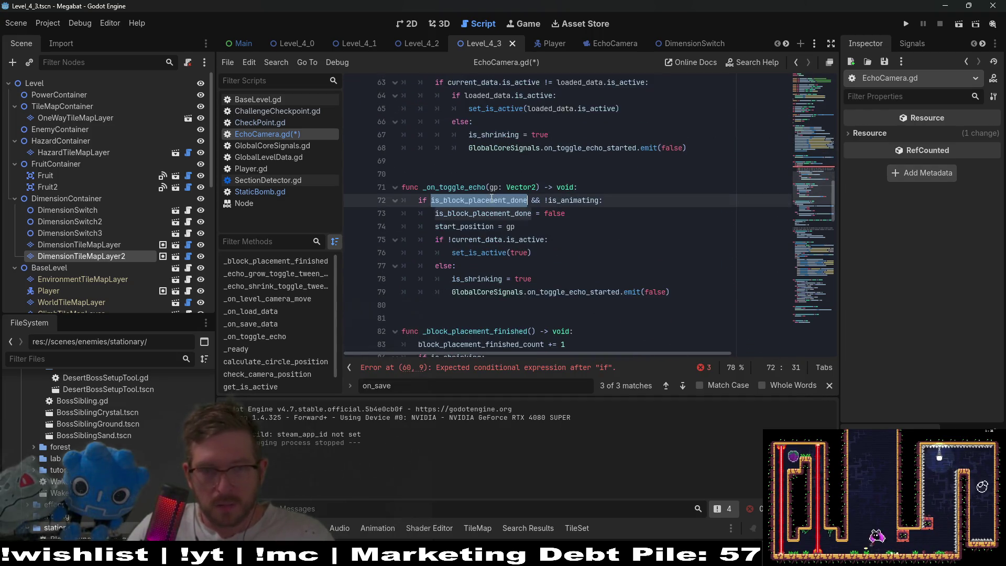
pyautogui.moveTo(603, 201); pyautogui.dragTo(419, 202)
pyautogui.hotkey('ctrl', 'c')
pyautogui.scroll(4, 419, 201)
pyautogui.click(463, 201)
pyautogui.press('BackSpace')
pyautogui.hotkey('ctrl', 'v')
pyautogui.press('Return')
pyautogui.write('pass')
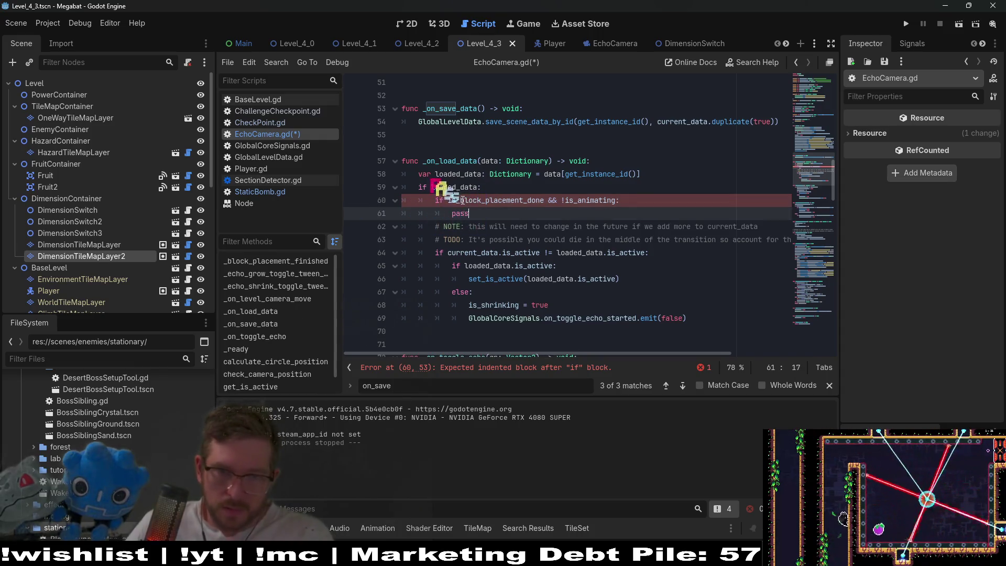
pyautogui.doubleClick(495, 200)
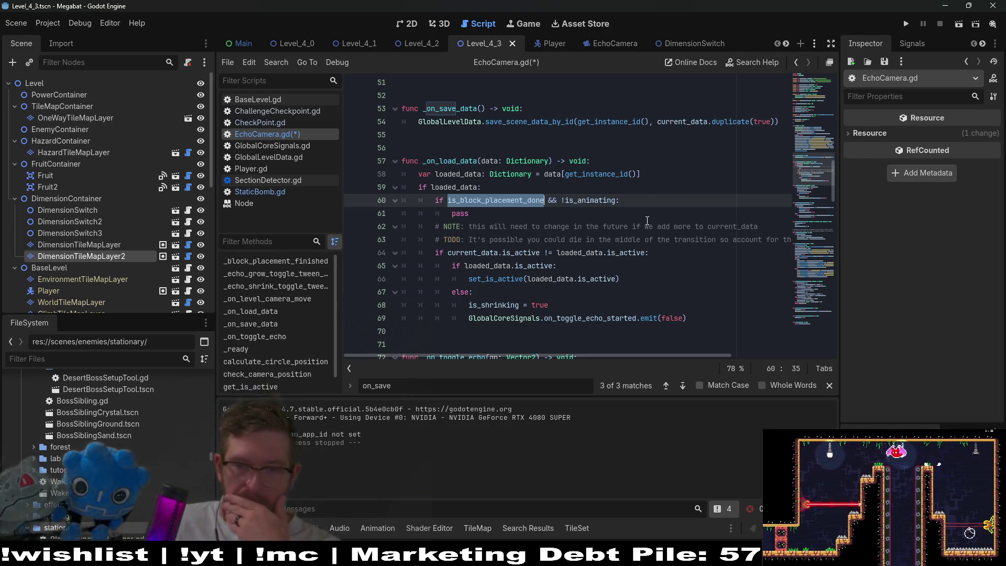
pyautogui.click(487, 203)
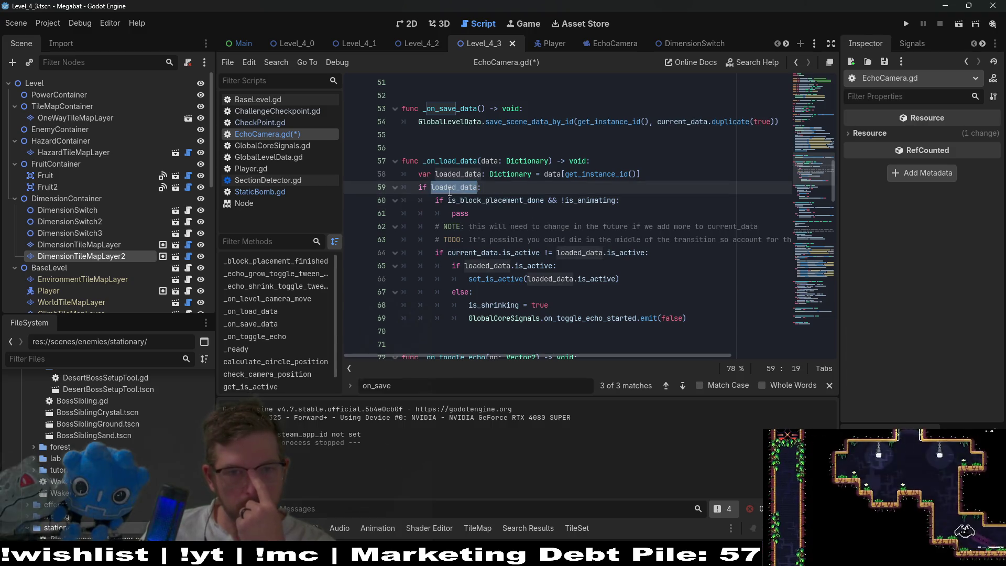
# Step: Indent the active-state sync code and its comments one level under the block-placement check
pyautogui.doubleClick(487, 204)
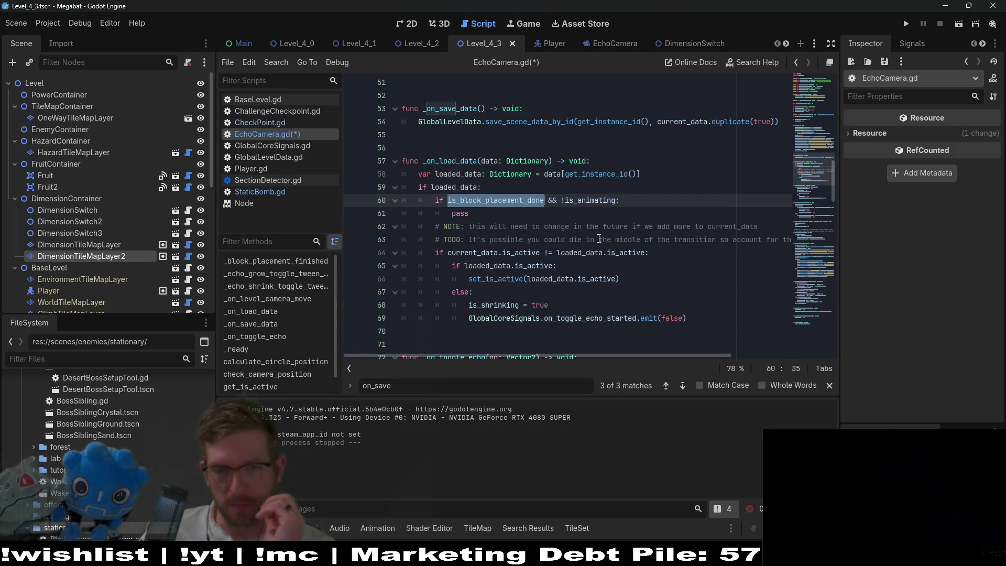
pyautogui.moveTo(695, 320)
pyautogui.mouseDown()
pyautogui.moveTo(372, 293)
pyautogui.moveTo(387, 254)
pyautogui.mouseUp()
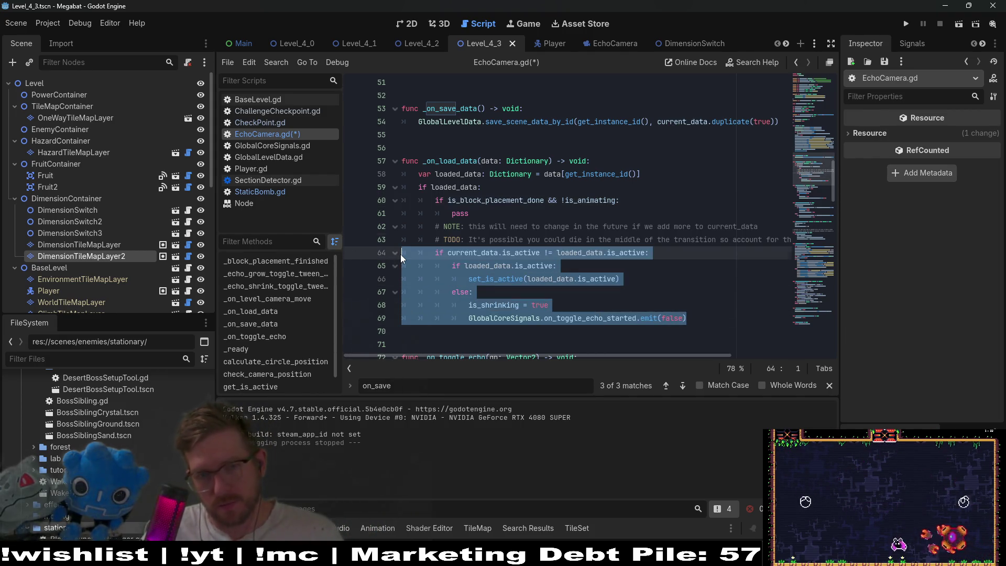
pyautogui.hotkey('shift', 'Up')
pyautogui.hotkey('shift', 'Up')
pyautogui.press('Tab')
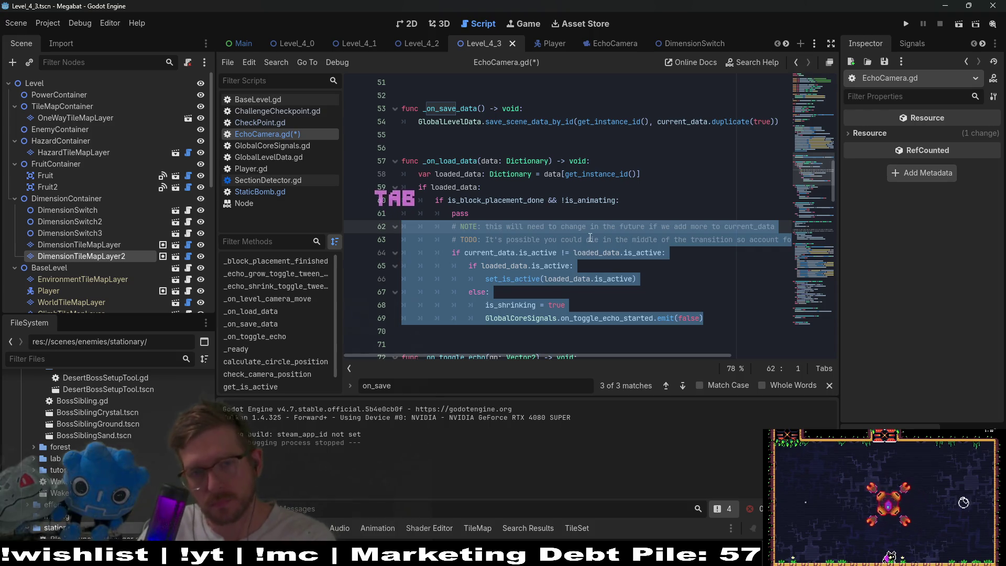
pyautogui.click(590, 240)
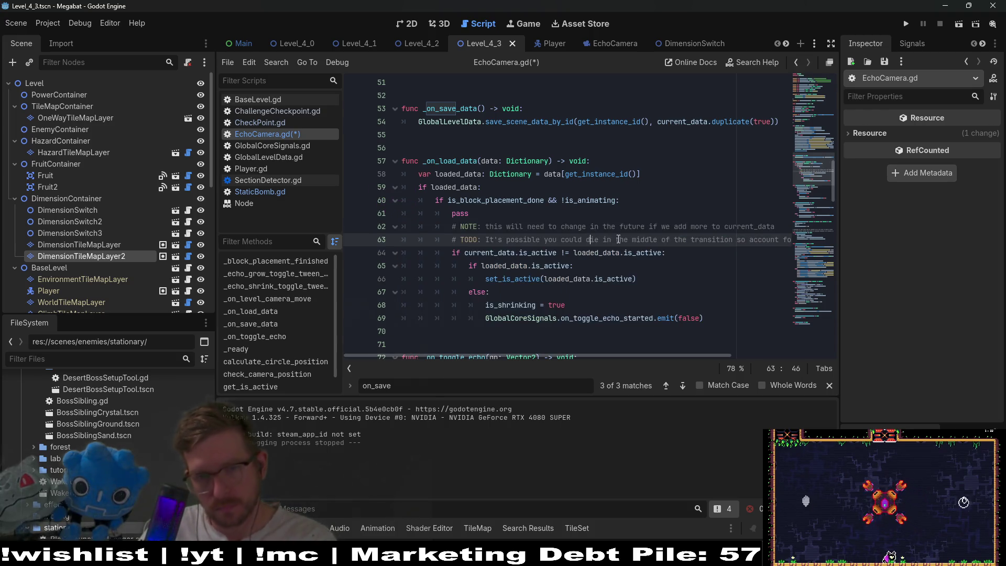
# Step: Remove the placeholder pass line and save EchoCamera.gd
pyautogui.click(452, 254)
pyautogui.moveTo(448, 254); pyautogui.dragTo(660, 203)
pyautogui.press('BackSpace')
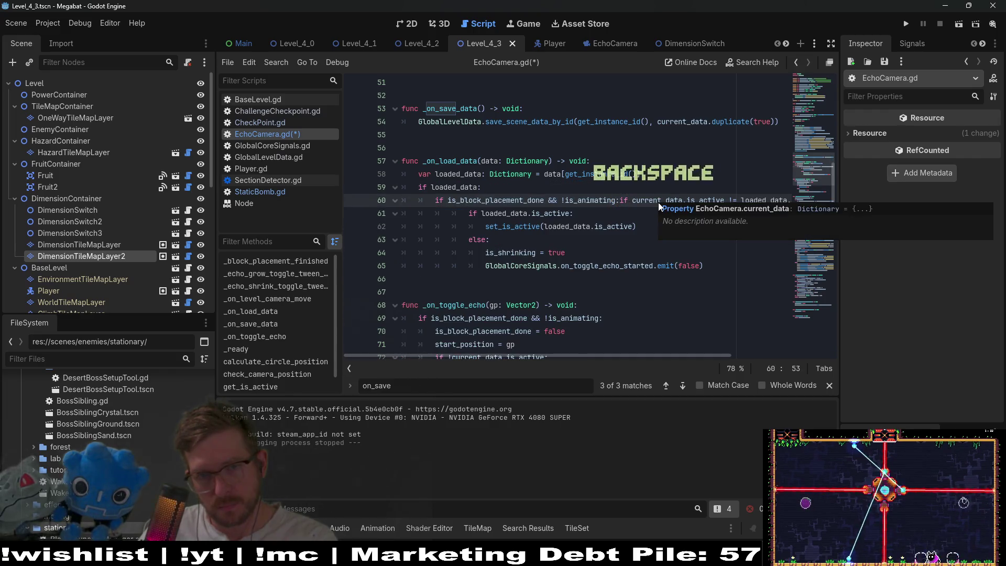
pyautogui.hotkey('ctrl', 'z')
pyautogui.moveTo(643, 213); pyautogui.dragTo(644, 200)
pyautogui.press('BackSpace')
pyautogui.hotkey('ctrl', 's')
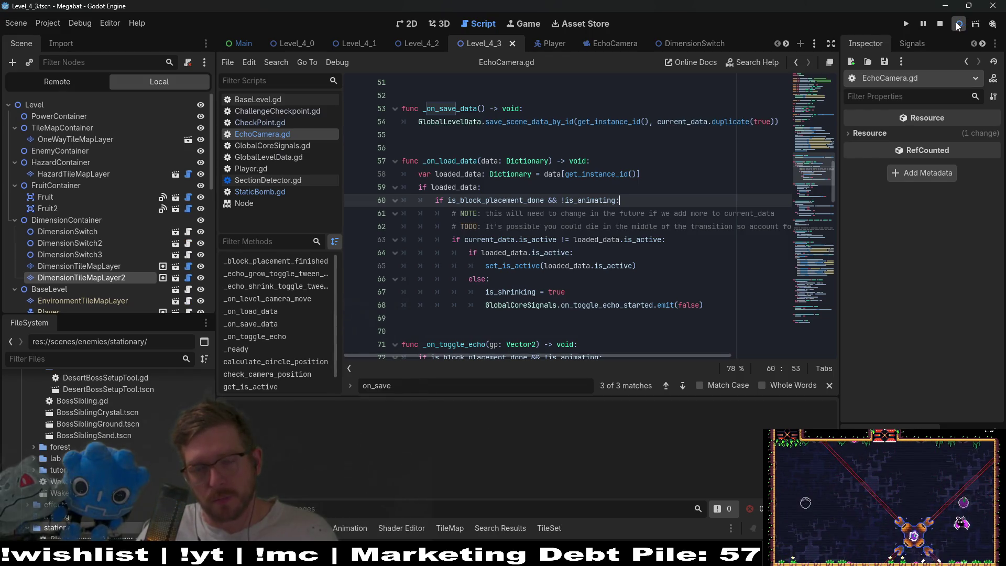
pyautogui.click(951, 24)
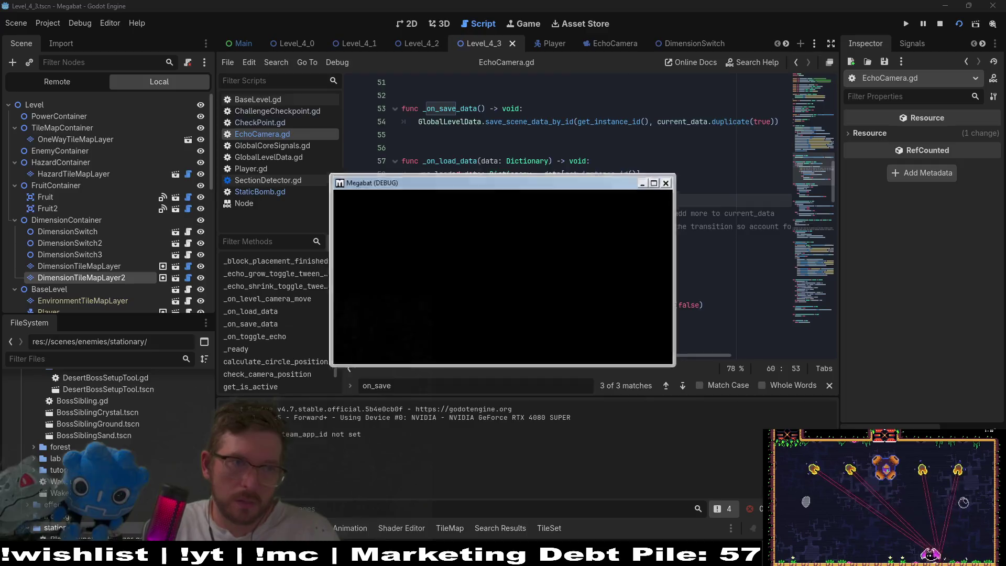
pyautogui.press('Right')
pyautogui.press('space')
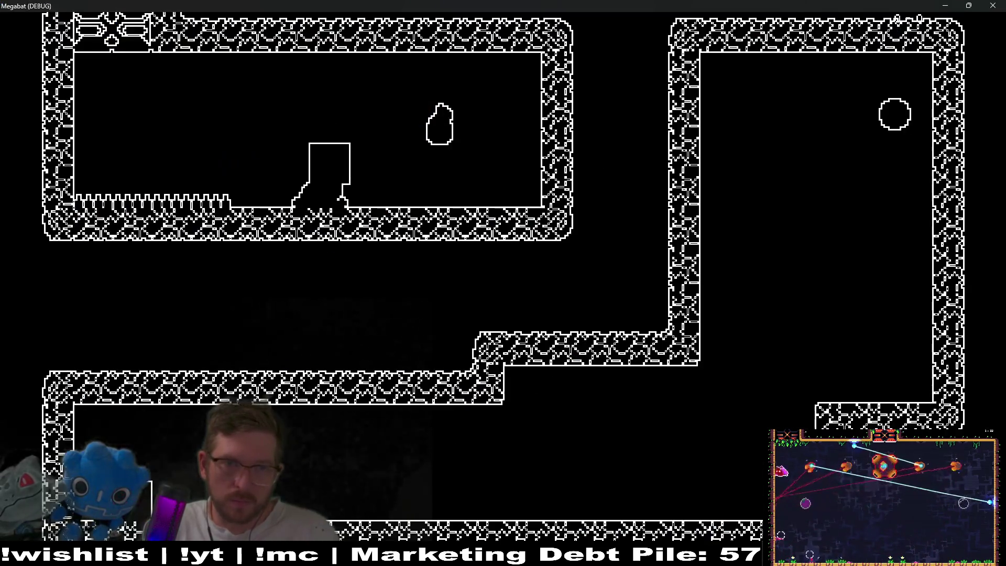
pyautogui.press('Left')
pyautogui.press('space')
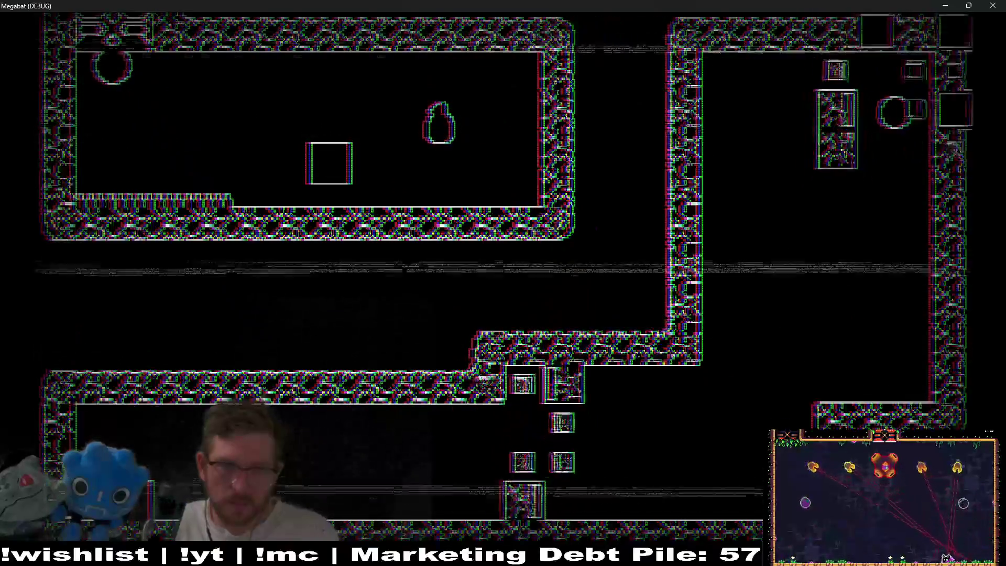
pyautogui.press('Right')
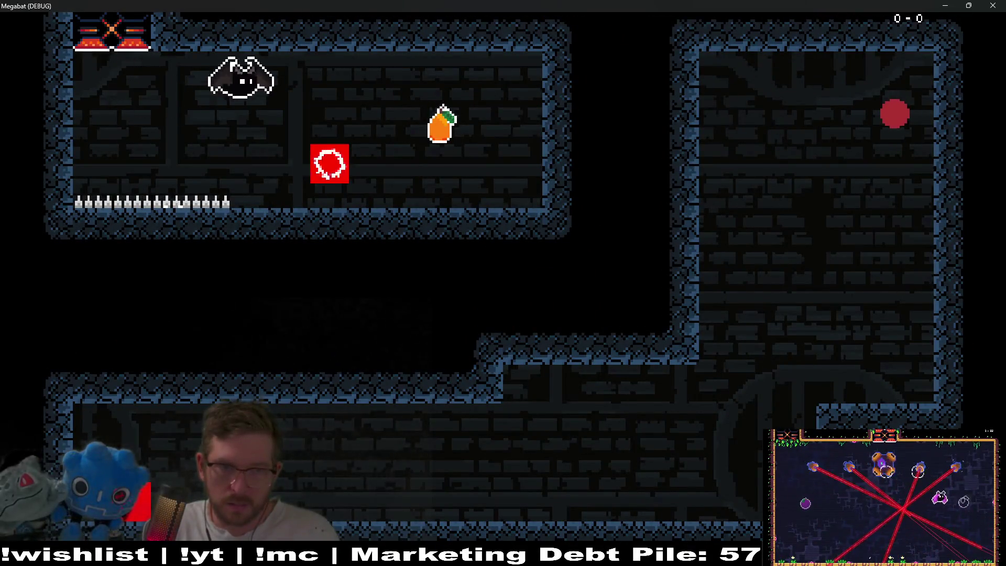
pyautogui.press('space')
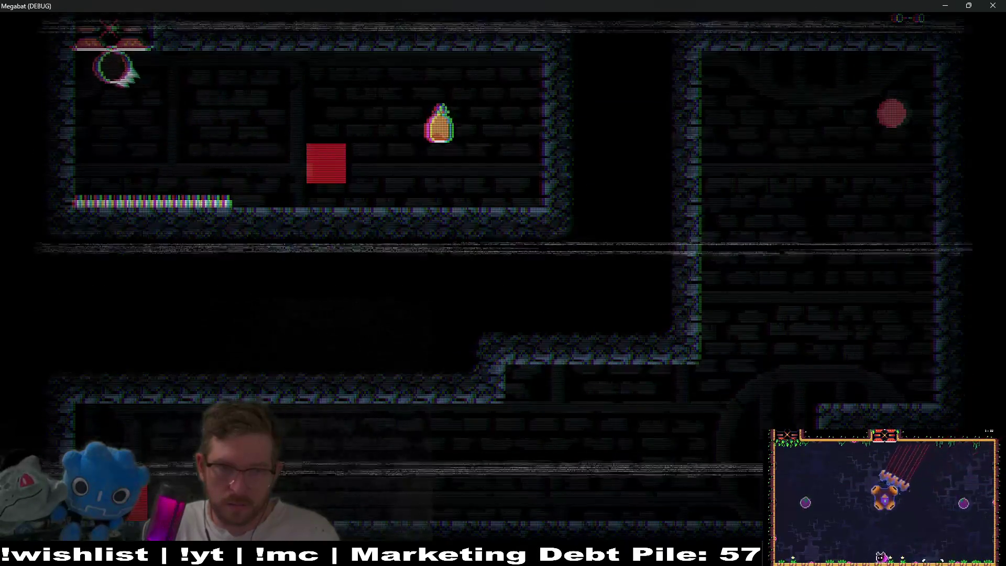
pyautogui.press('Right')
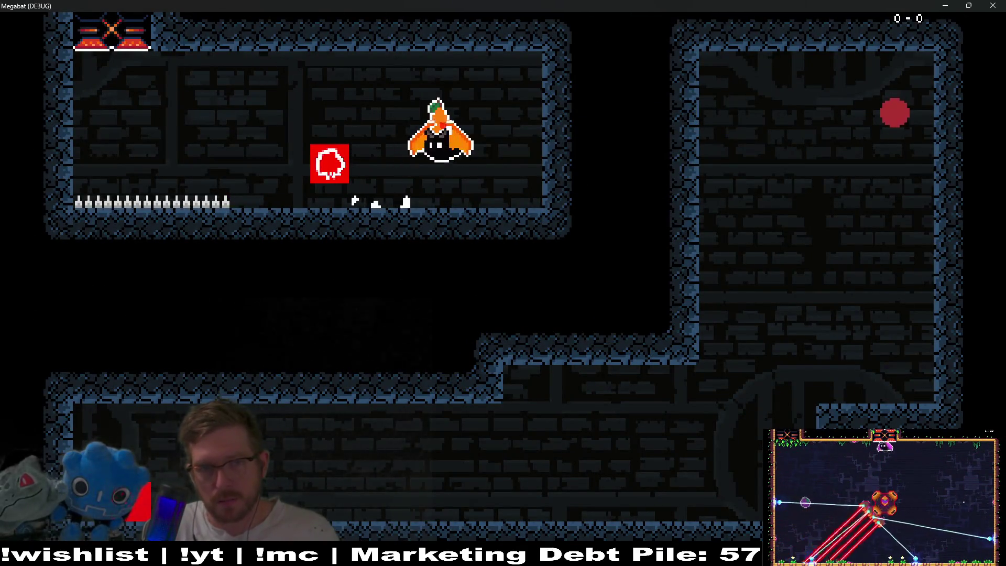
pyautogui.press('space')
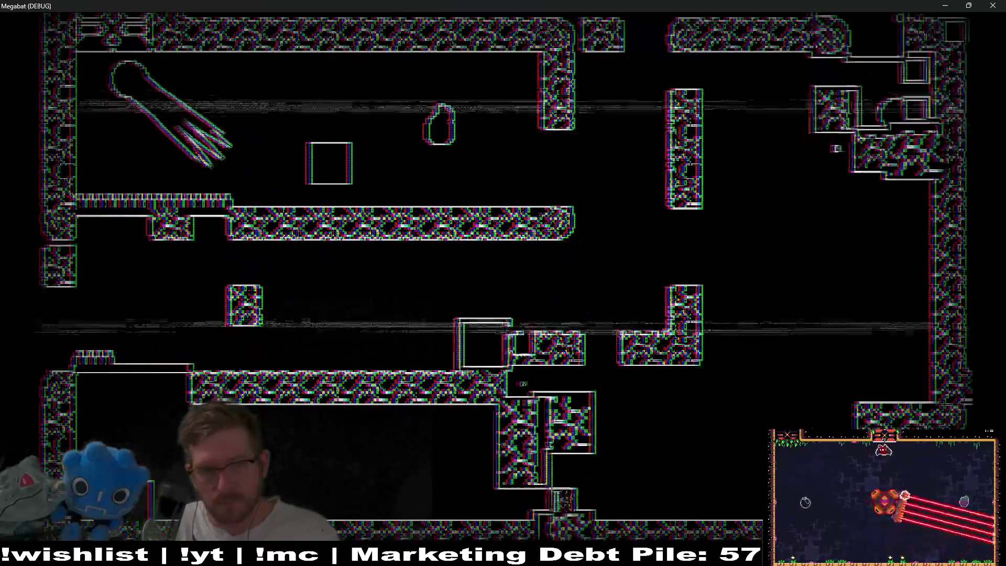
pyautogui.press('Right')
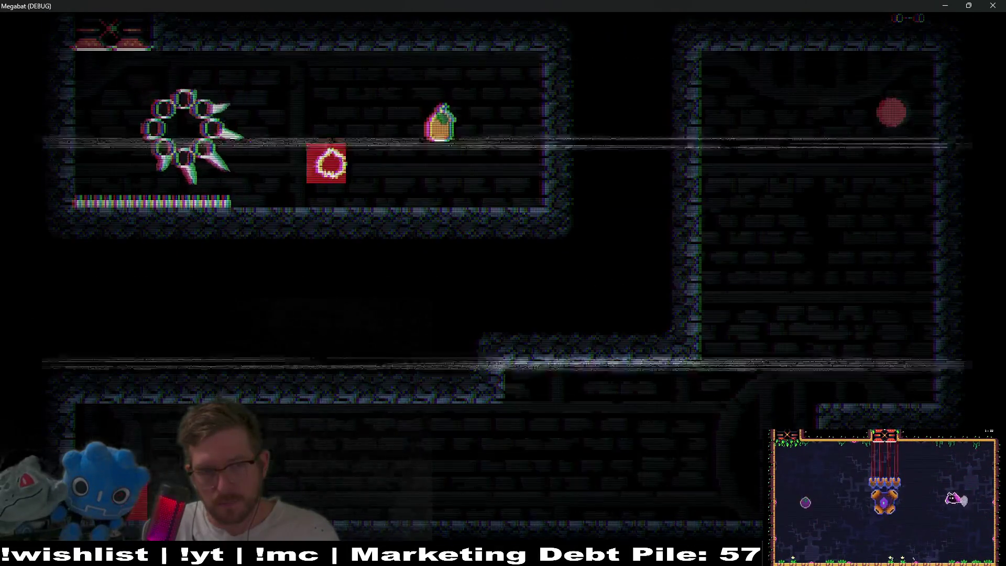
pyautogui.press('Right')
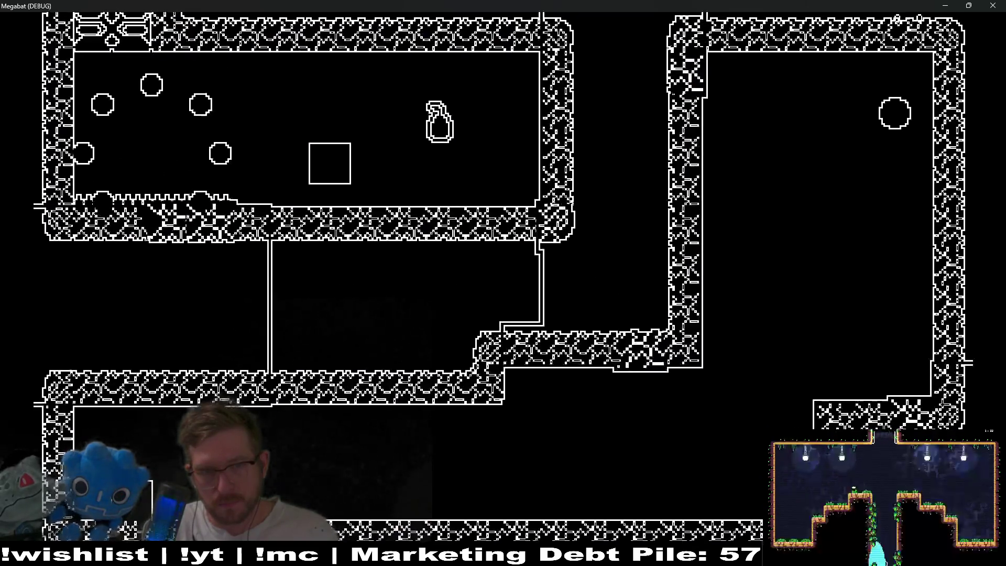
pyautogui.press('Right')
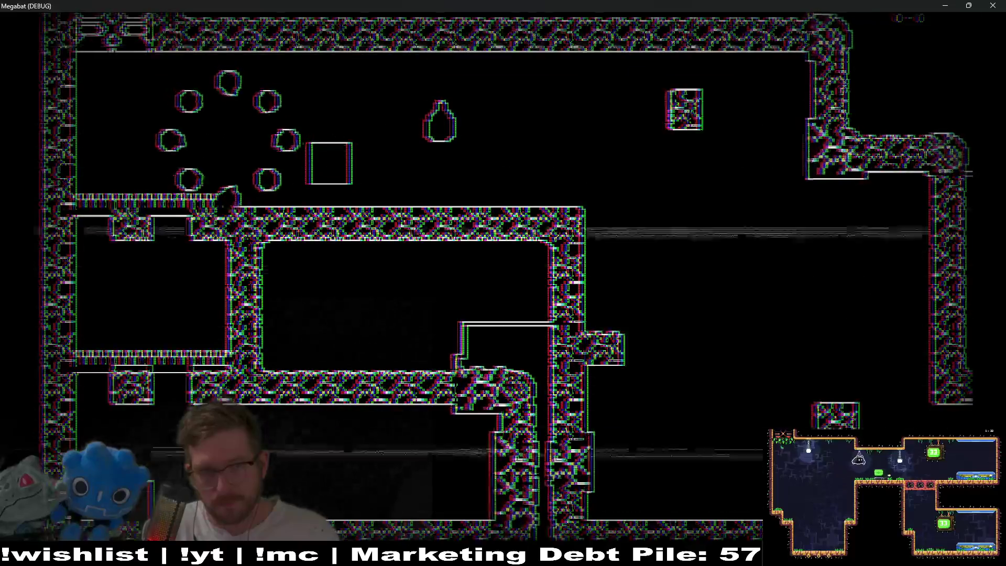
pyautogui.press('Right')
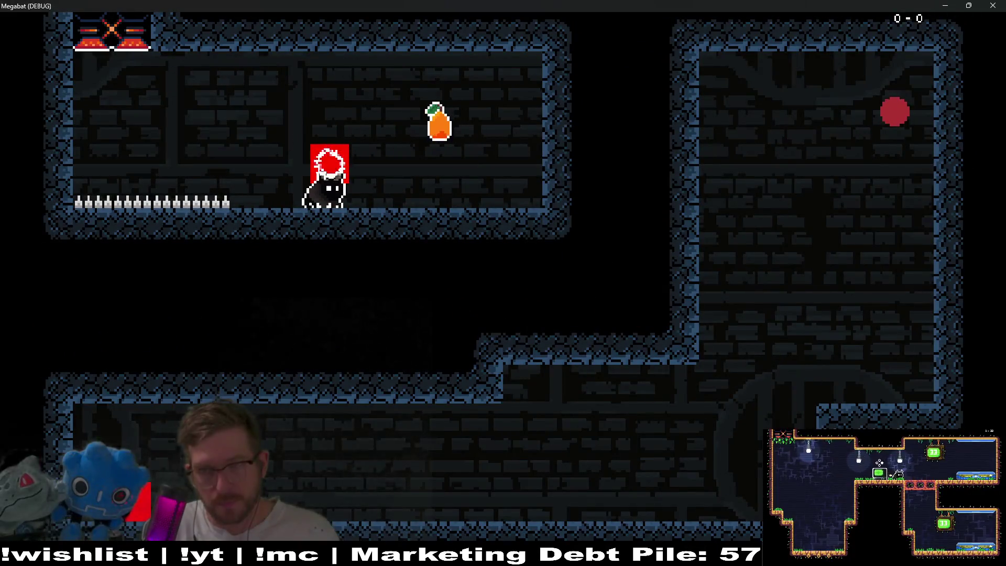
pyautogui.click(993, 5)
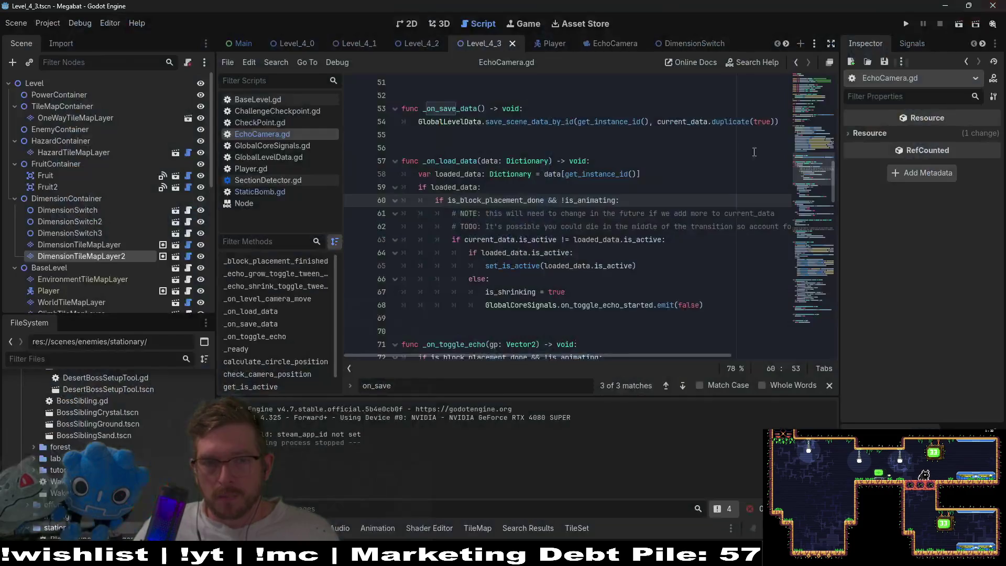
# Step: Insert a new line after the on_toggle_echo_started emit call on line 68
pyautogui.click(724, 308)
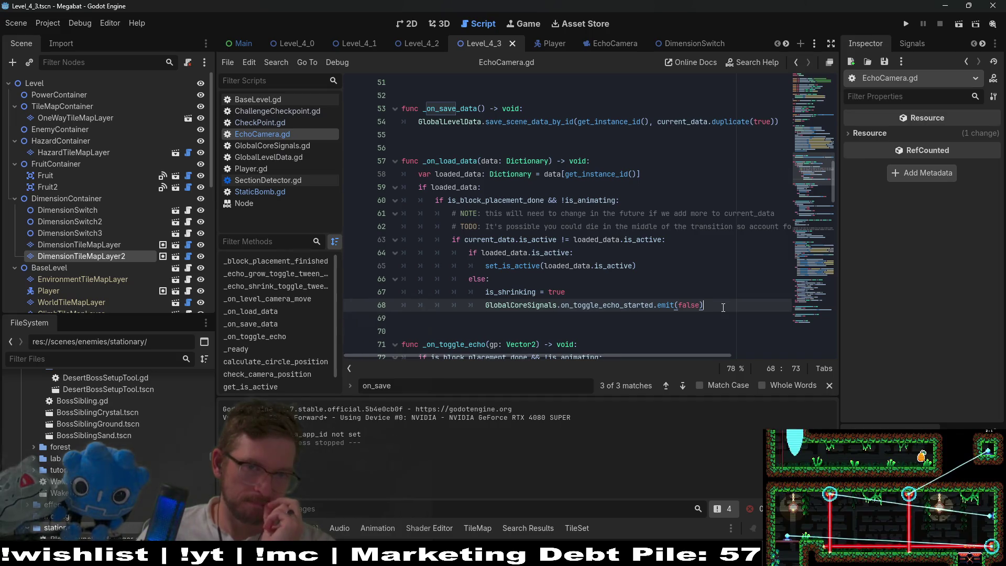
pyautogui.scroll(-2, 723, 308)
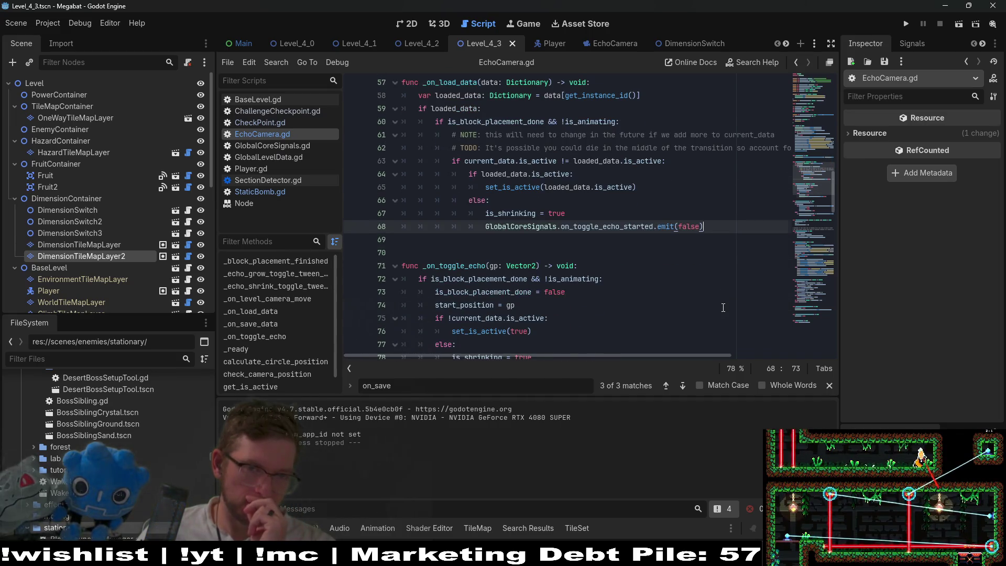
pyautogui.scroll(-5, 723, 308)
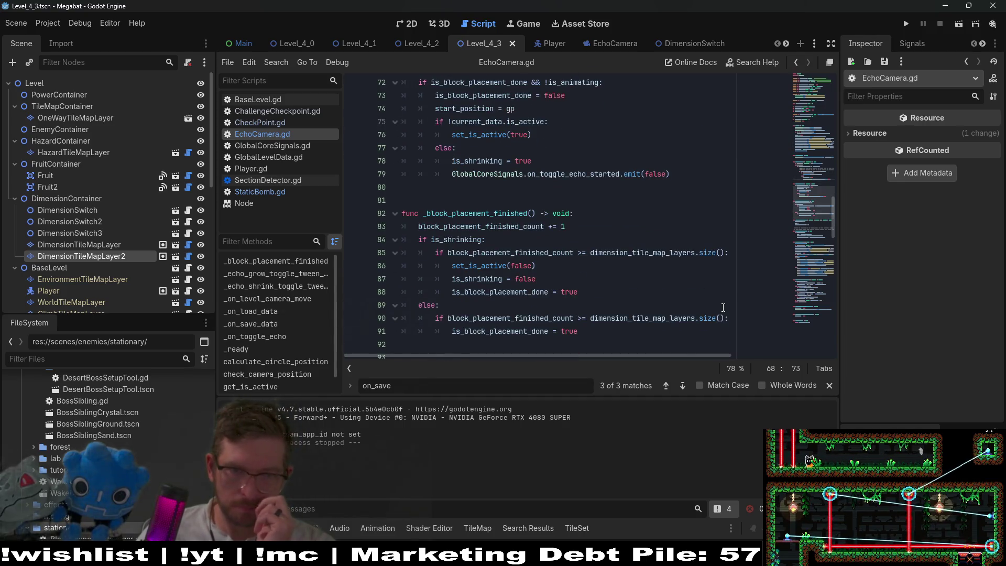
pyautogui.scroll(6, 724, 308)
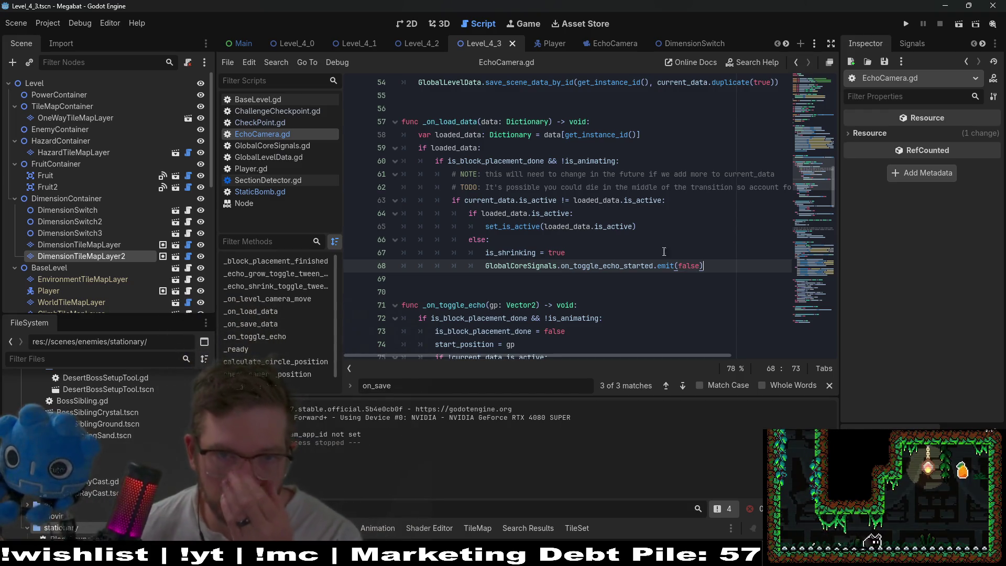
pyautogui.scroll(10, 530, 190)
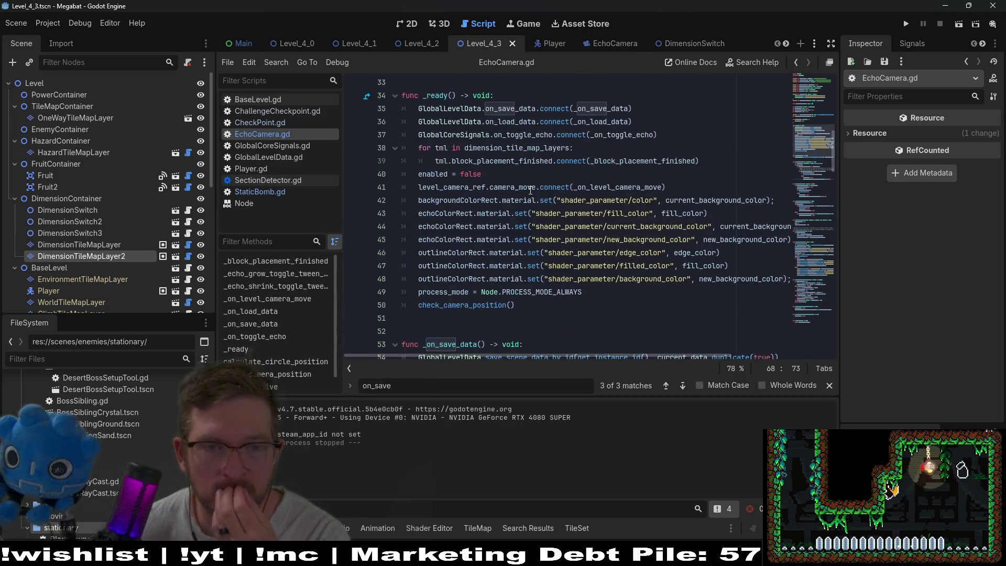
pyautogui.scroll(-8, 531, 190)
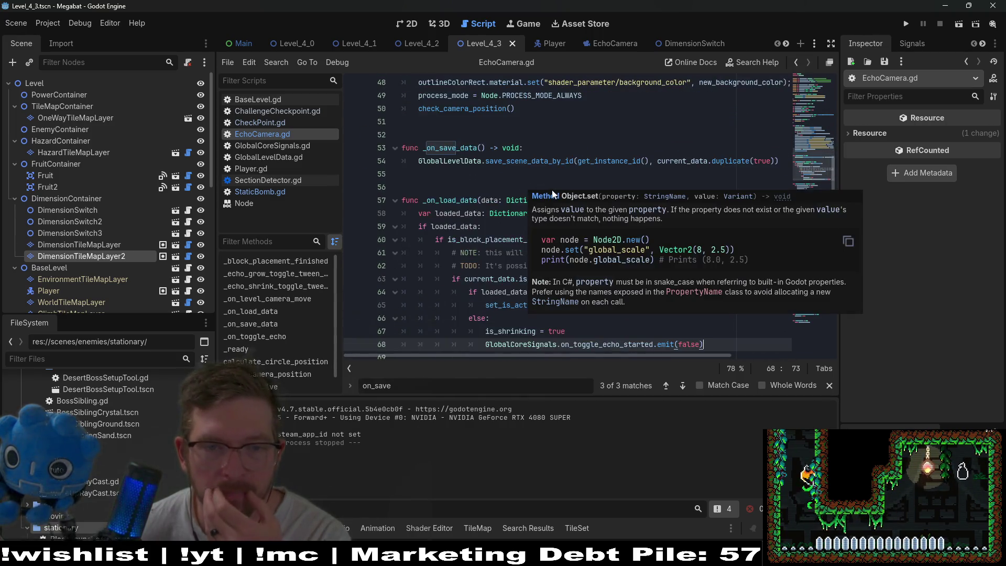
pyautogui.scroll(-2, 550, 207)
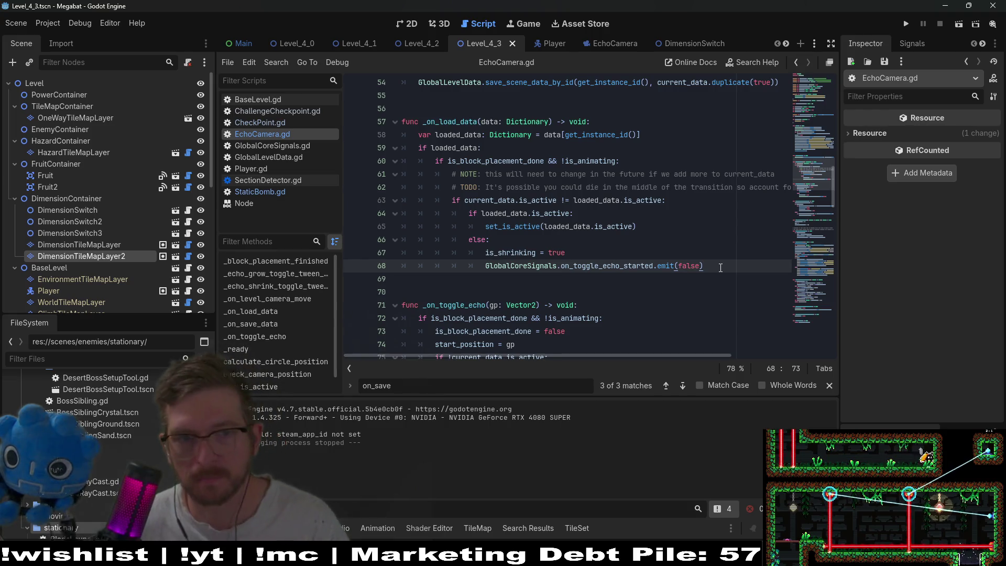
pyautogui.press('Return')
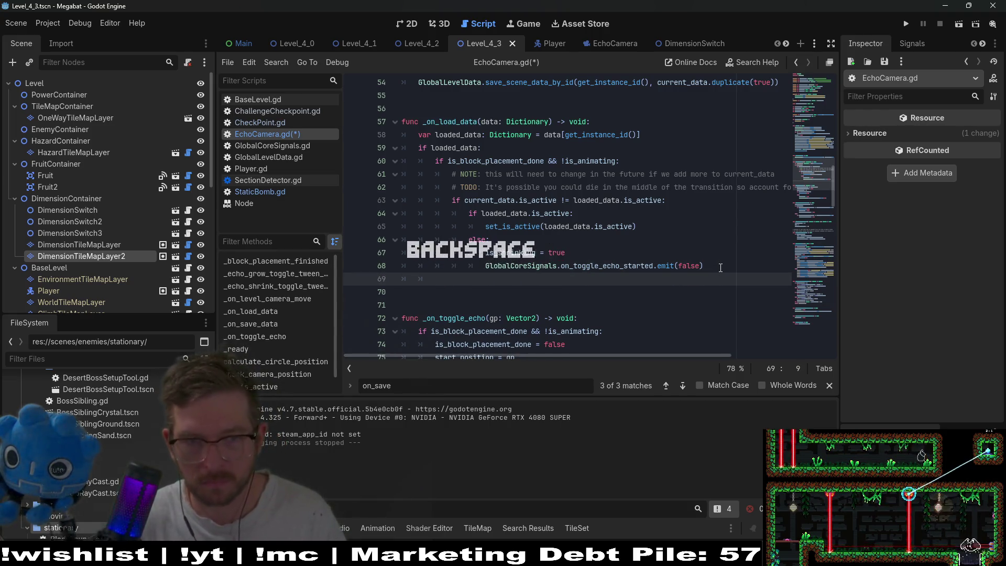
# Step: Add an else: branch containing pass after the block-placement check
pyautogui.write('varelse:')
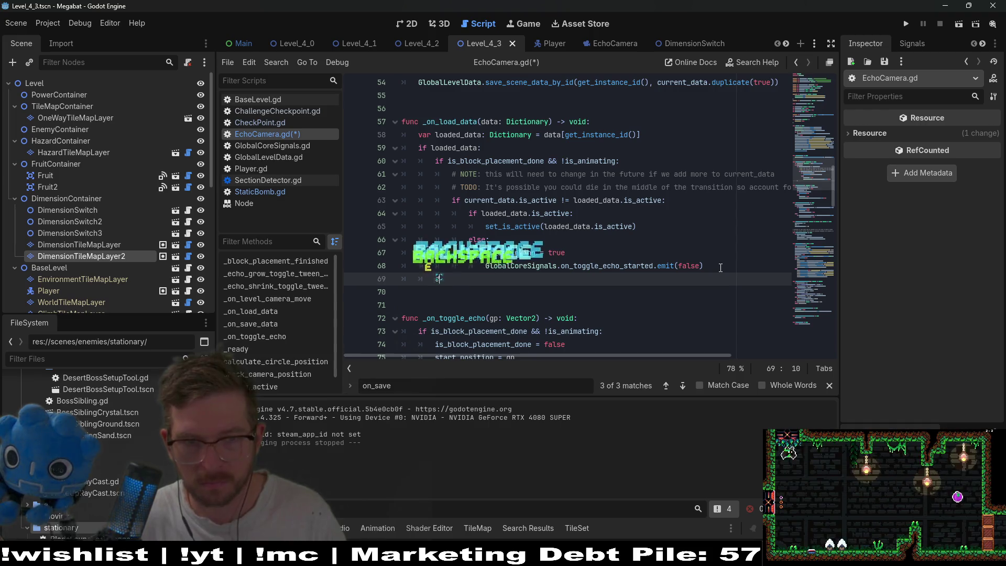
pyautogui.press('Return')
pyautogui.write('pass')
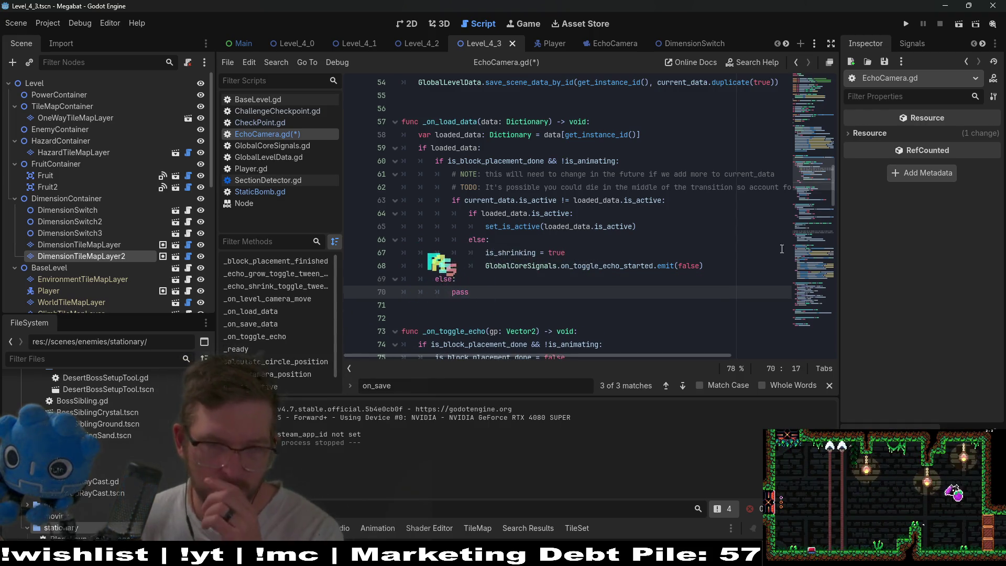
# Step: Review the is_animating check in _on_toggle_echo and the _block_placement_finished function
pyautogui.click(447, 202)
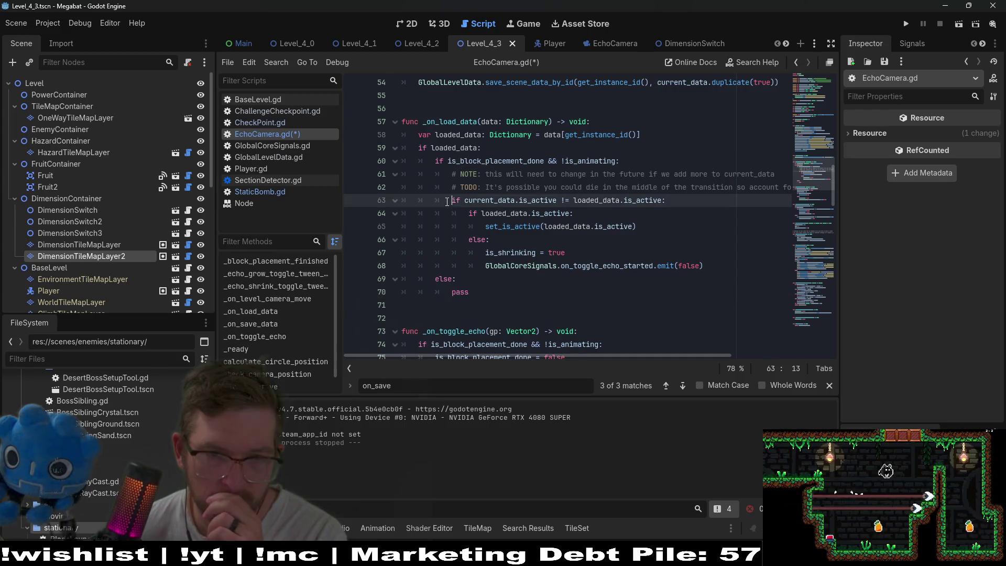
pyautogui.scroll(-5, 646, 219)
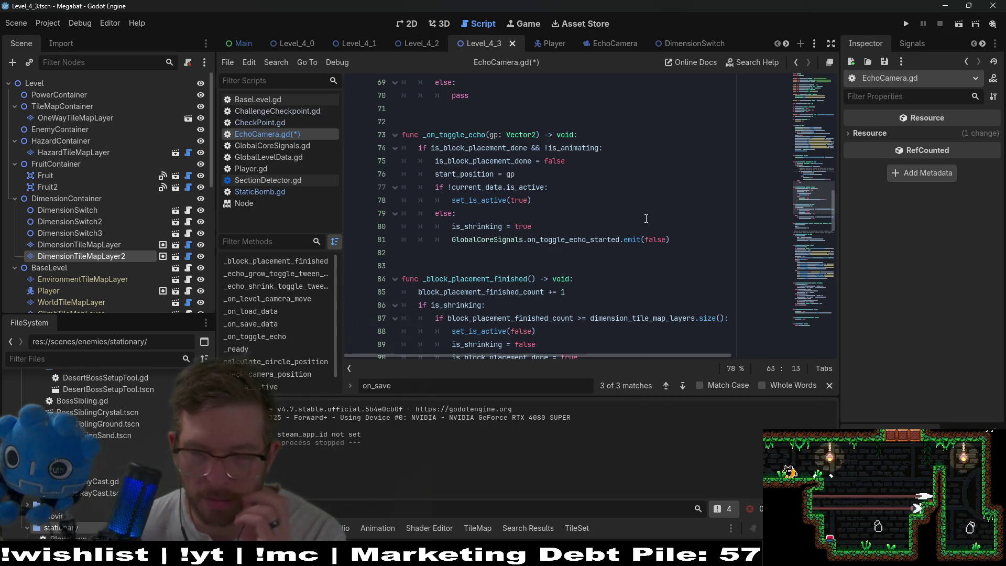
pyautogui.scroll(-2, 646, 218)
pyautogui.scroll(-1, 539, 185)
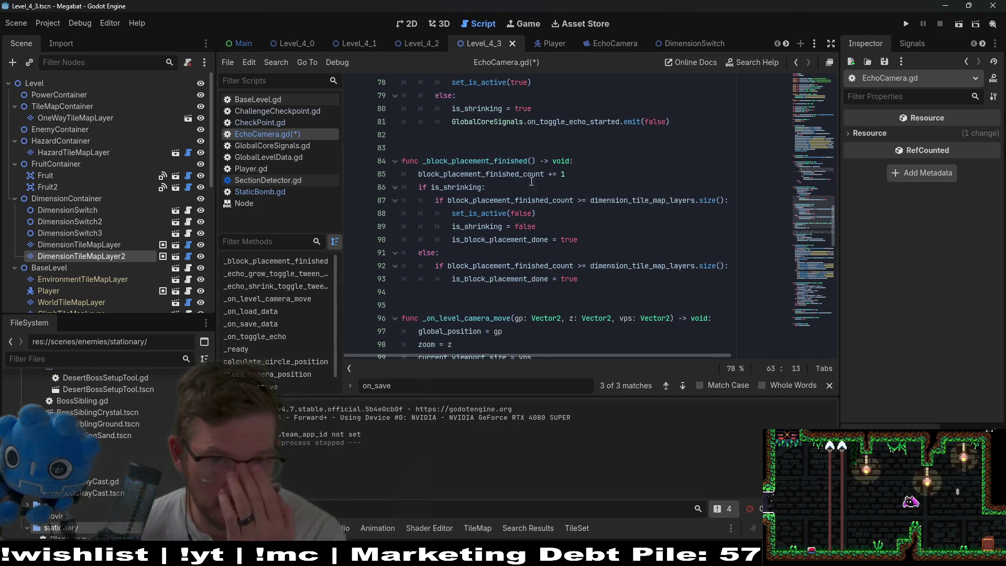
pyautogui.doubleClick(462, 162)
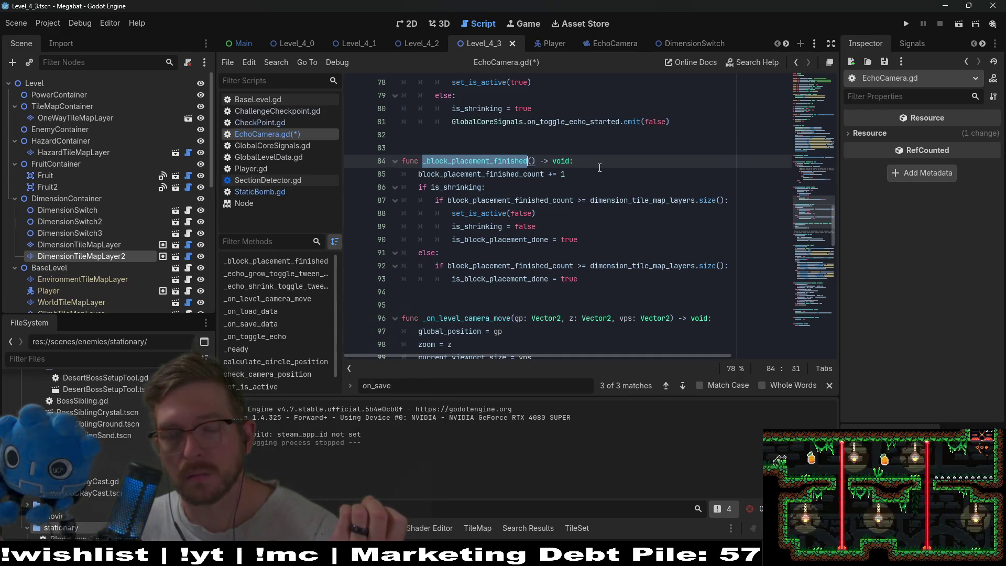
pyautogui.scroll(3, 599, 167)
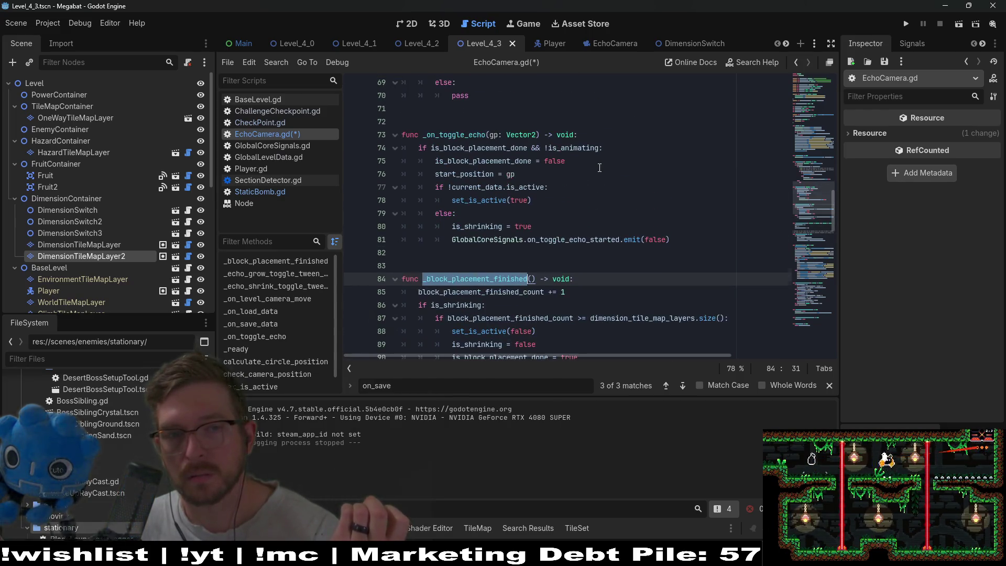
pyautogui.click(574, 149)
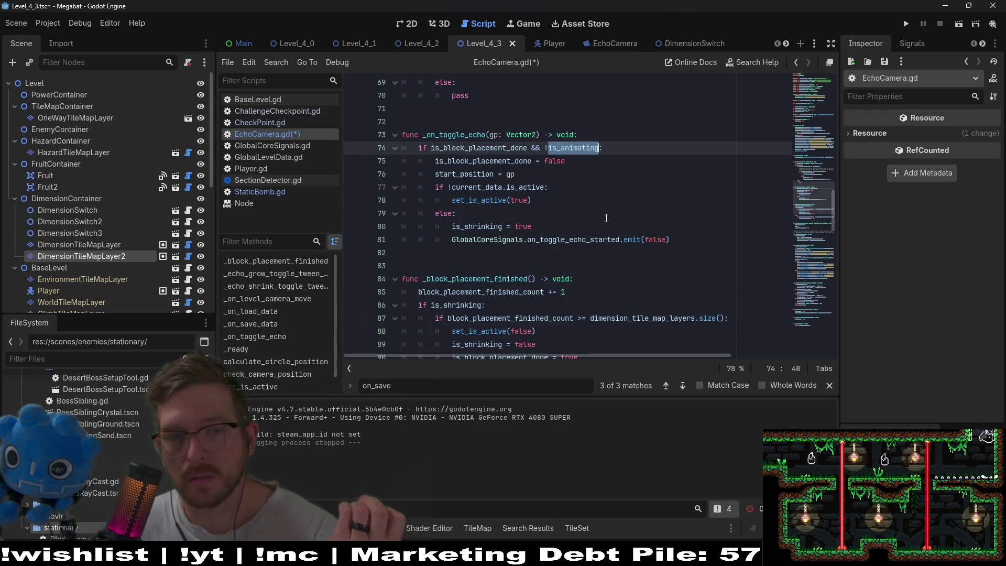
pyautogui.click(496, 277)
pyautogui.doubleClick(497, 278)
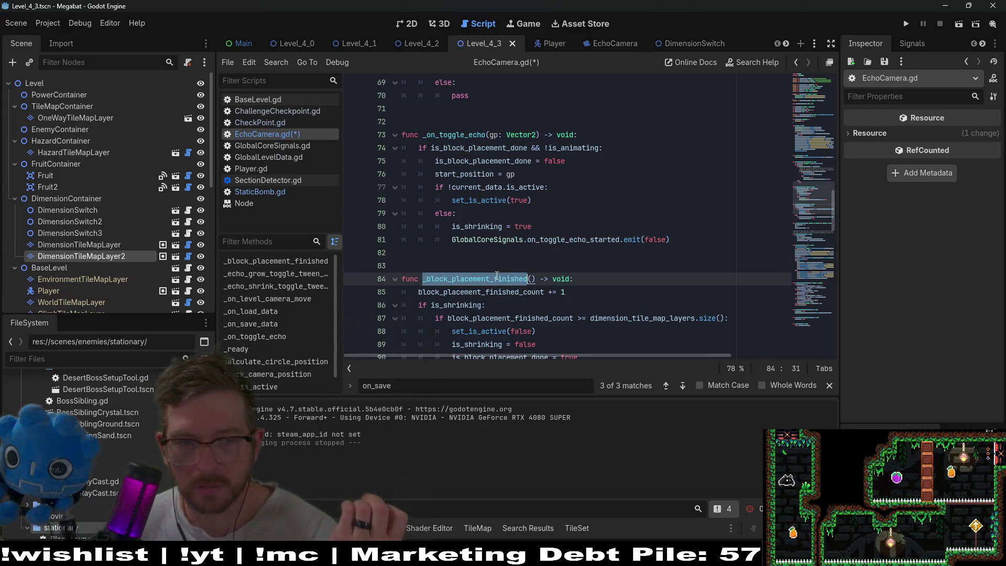
pyautogui.scroll(7, 579, 253)
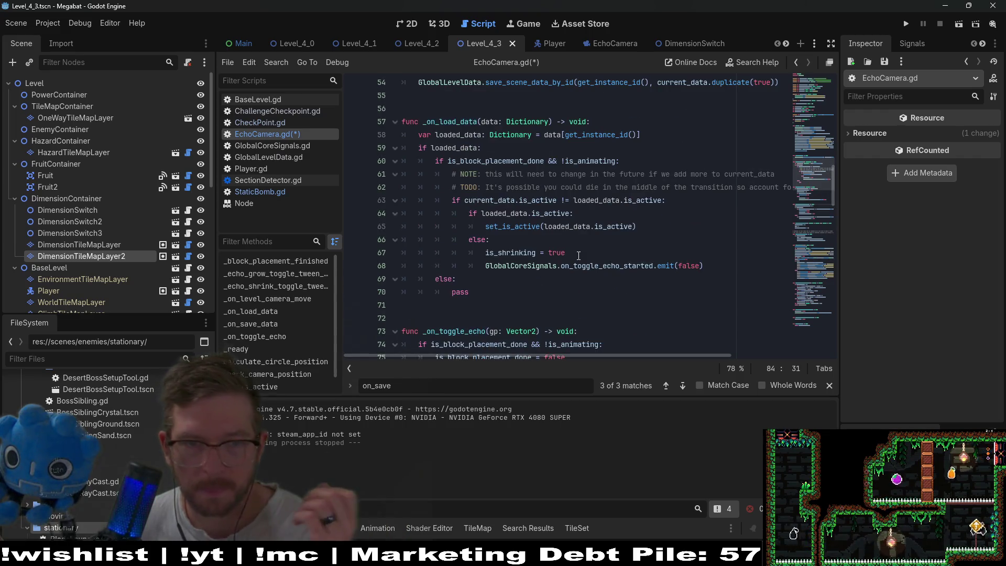
pyautogui.scroll(7, 579, 256)
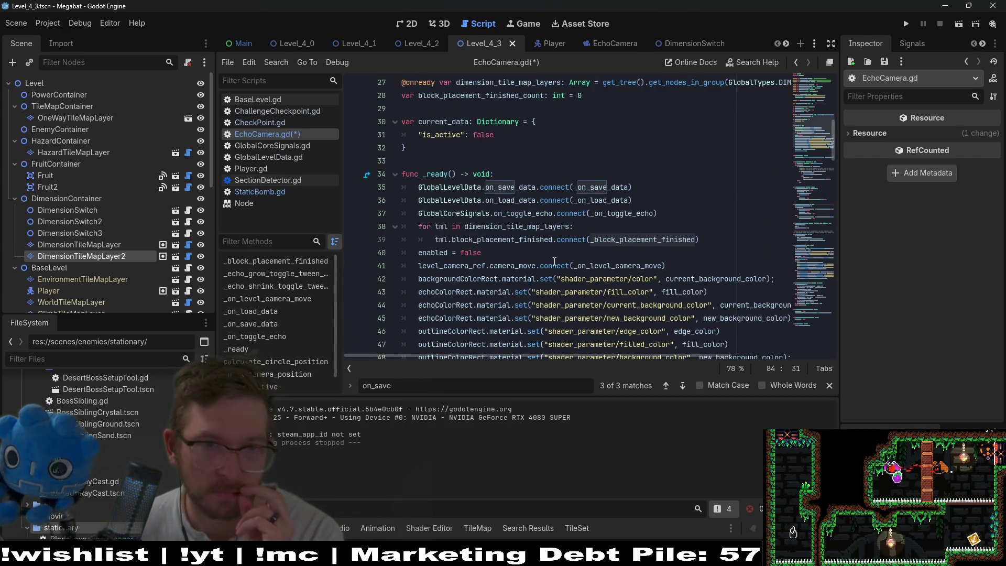
# Step: Declare var reset_data: Dictionary = {} on line 33, right below current_data
pyautogui.click(456, 151)
pyautogui.press('Return')
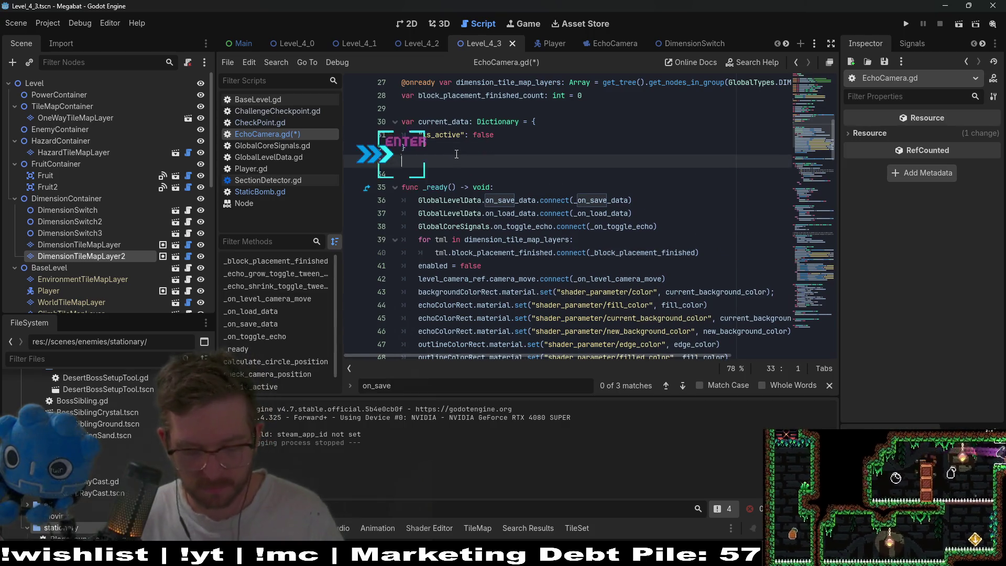
pyautogui.write('var r')
pyautogui.press('BackSpace')
pyautogui.write('var ')
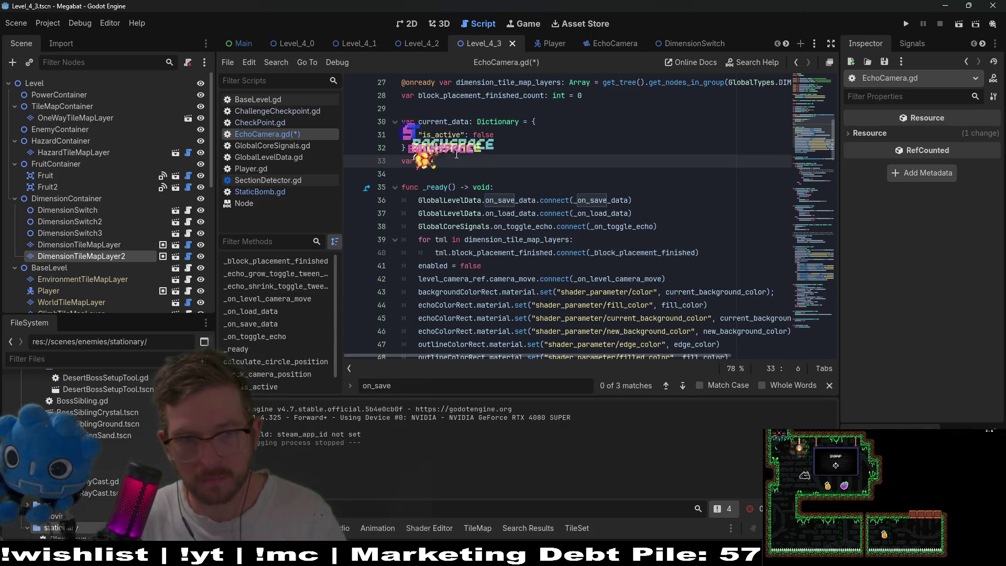
pyautogui.write('reset')
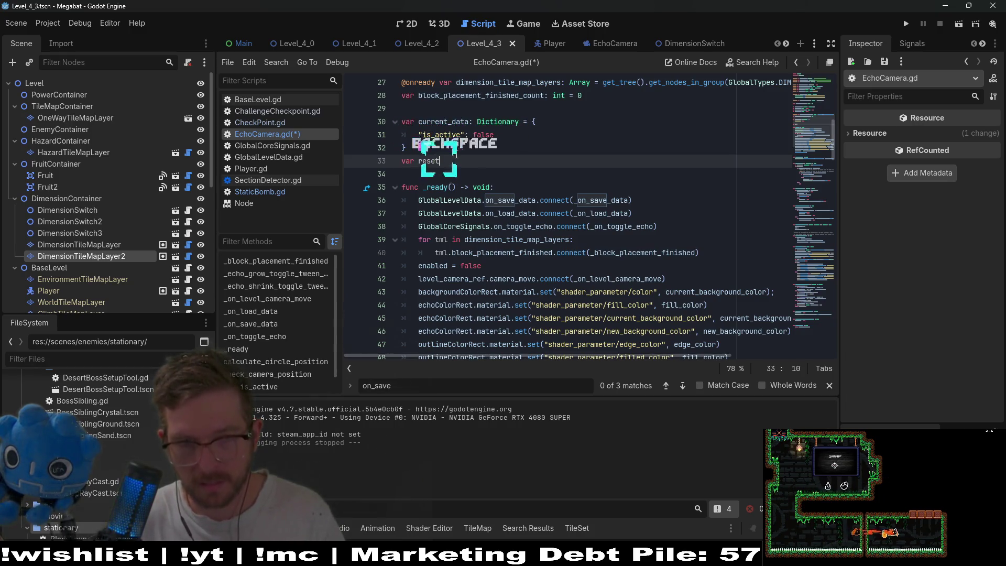
pyautogui.write('_data: Dic')
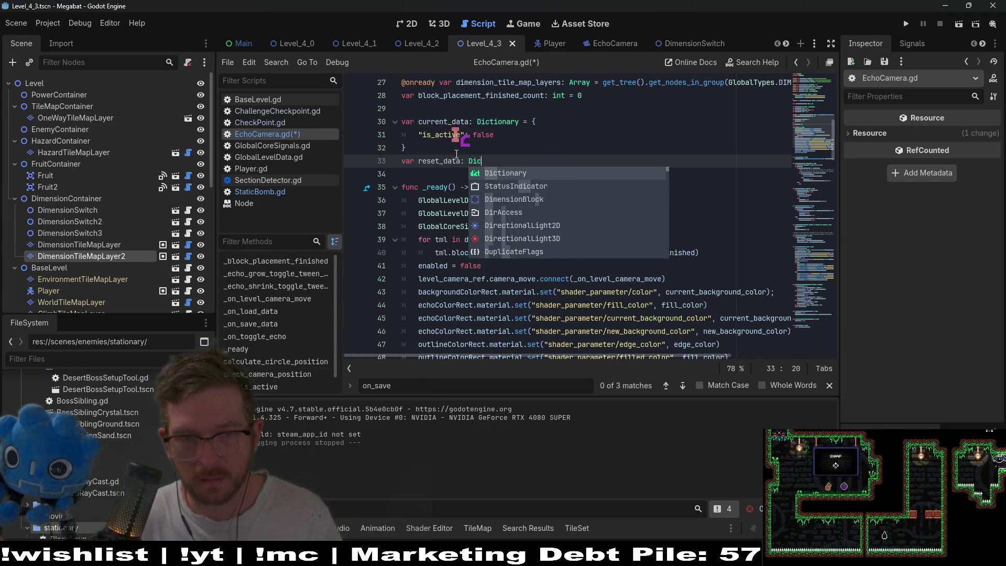
pyautogui.press('Return')
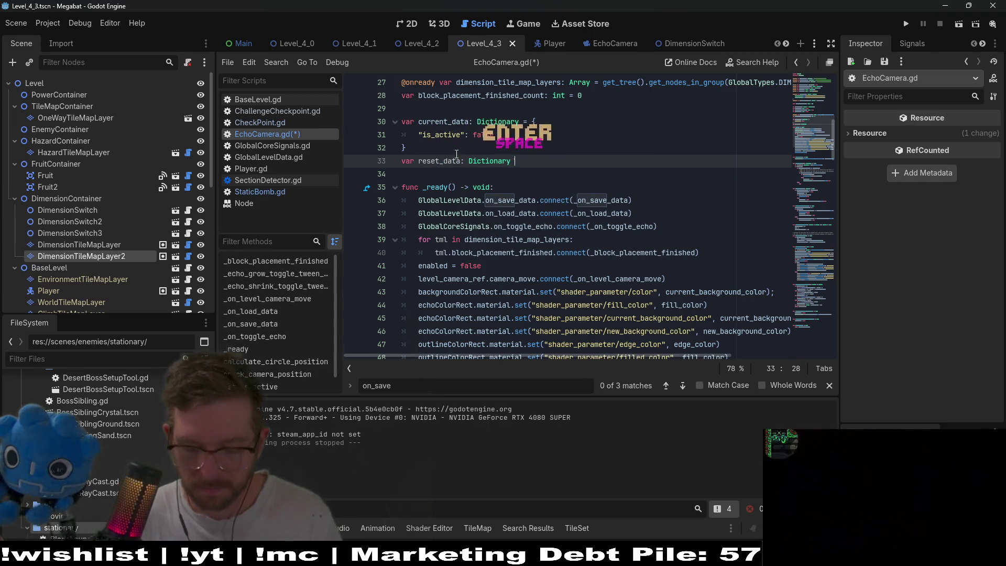
pyautogui.write('={')
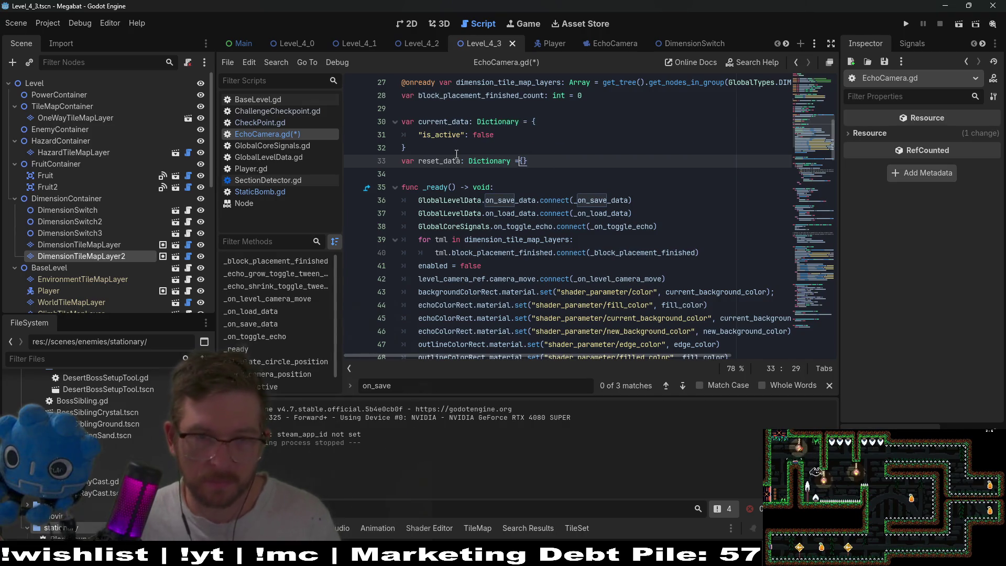
pyautogui.click(437, 162)
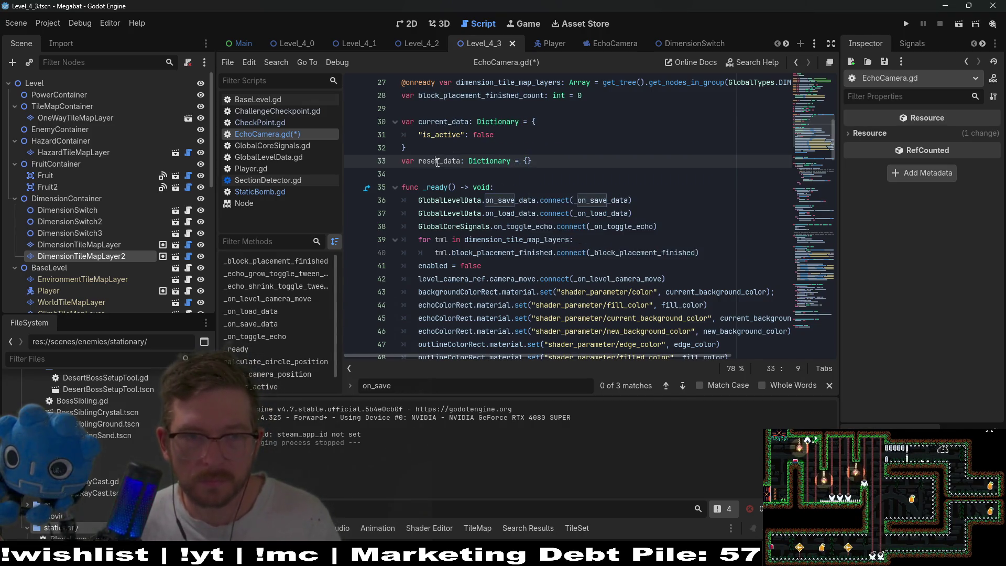
pyautogui.scroll(-10, 526, 152)
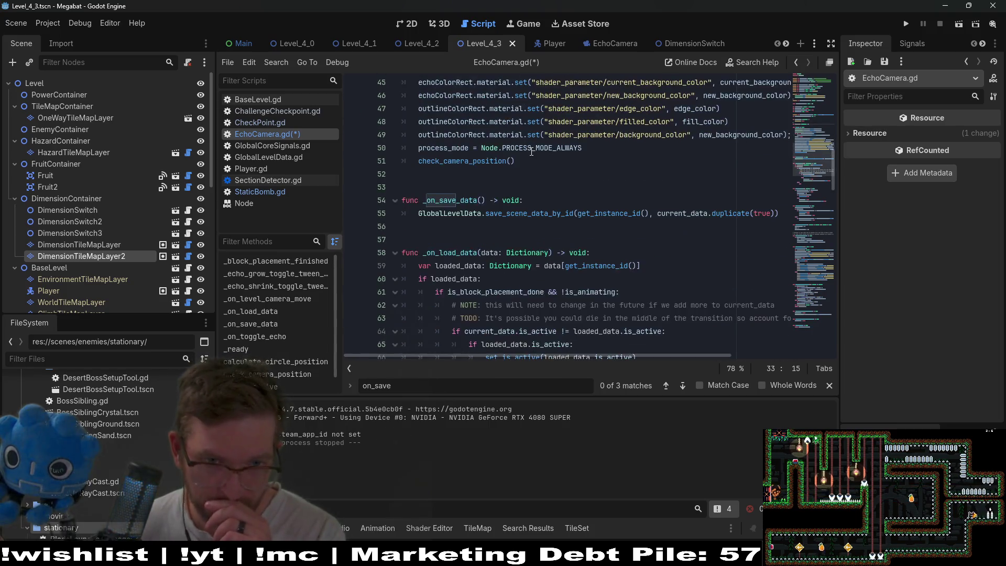
pyautogui.scroll(-2, 545, 199)
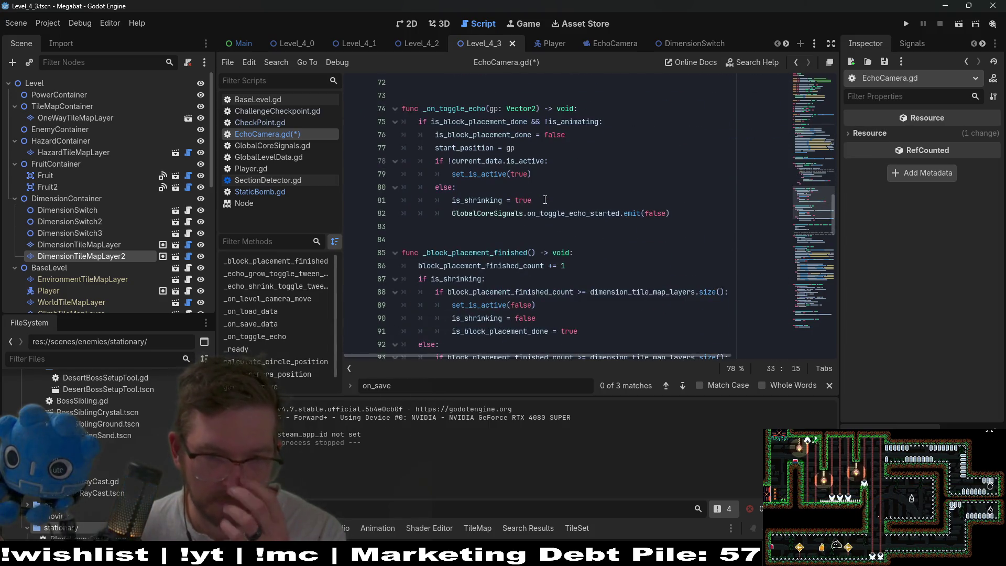
pyautogui.scroll(3, 548, 200)
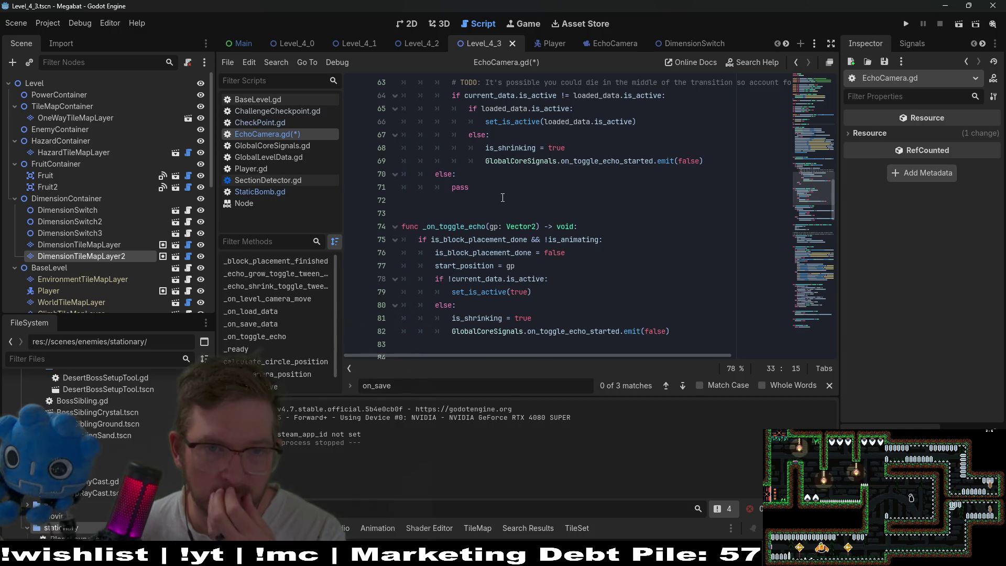
pyautogui.scroll(2, 534, 228)
pyautogui.click(460, 267)
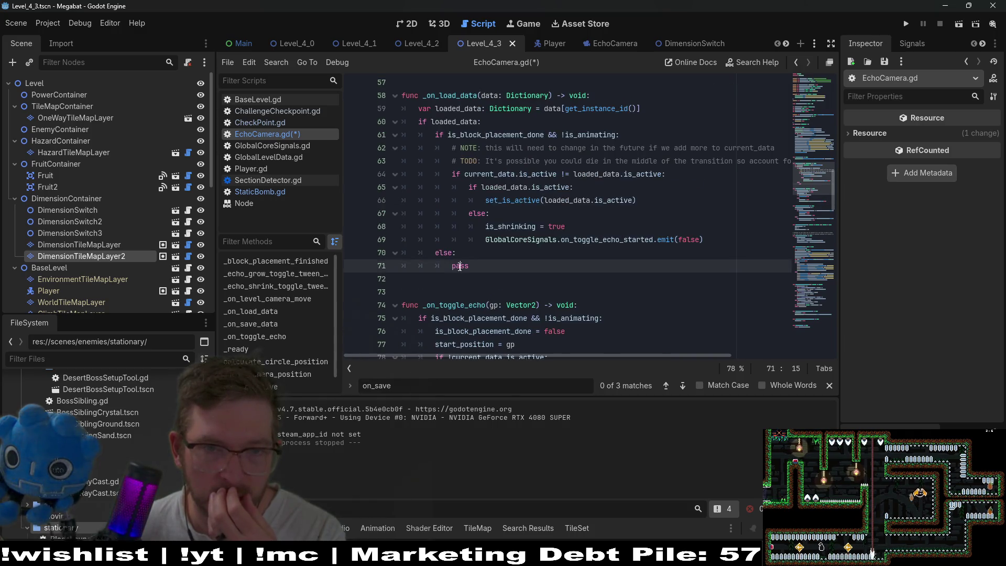
# Step: Change line 71's pass to reset_data = loaded_data.duplicate() and save EchoCamera.gd
pyautogui.write('reset_data=')
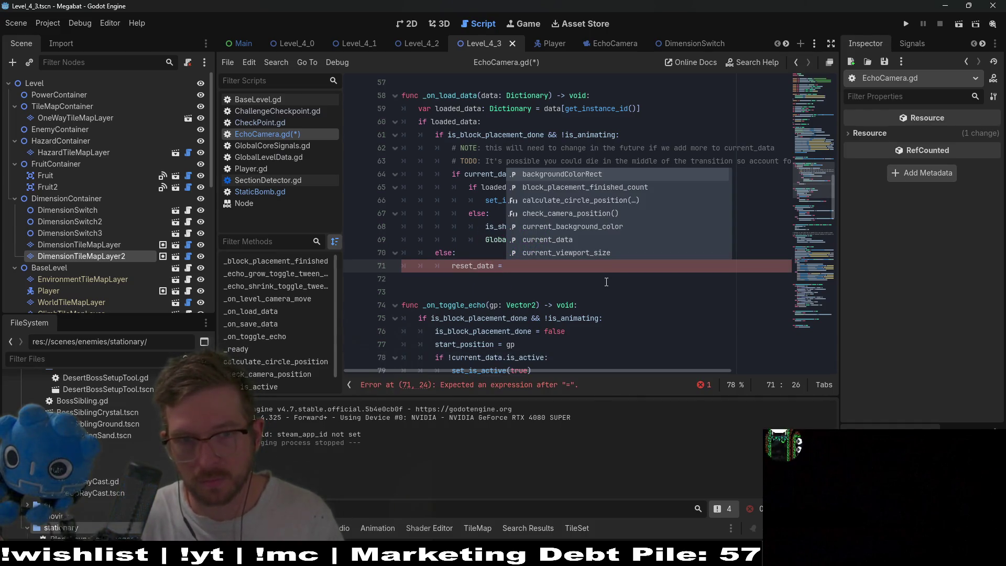
pyautogui.press('Escape')
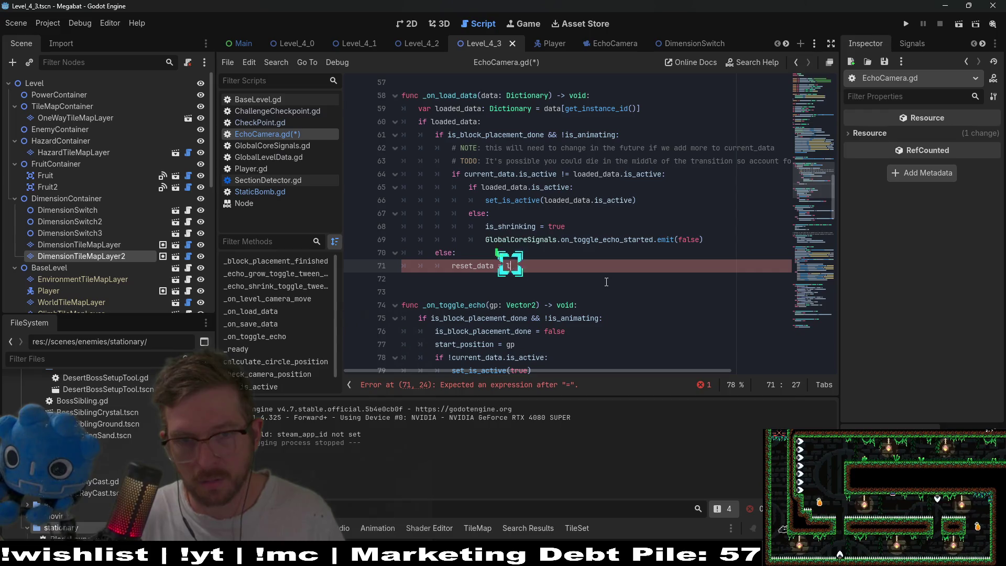
pyautogui.write('oaded_data')
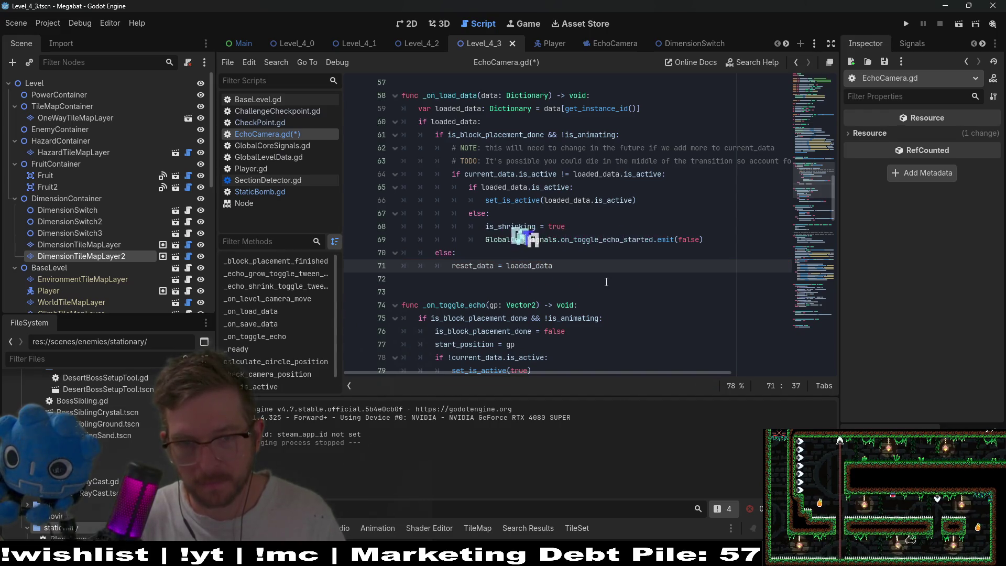
pyautogui.write('.duplicate')
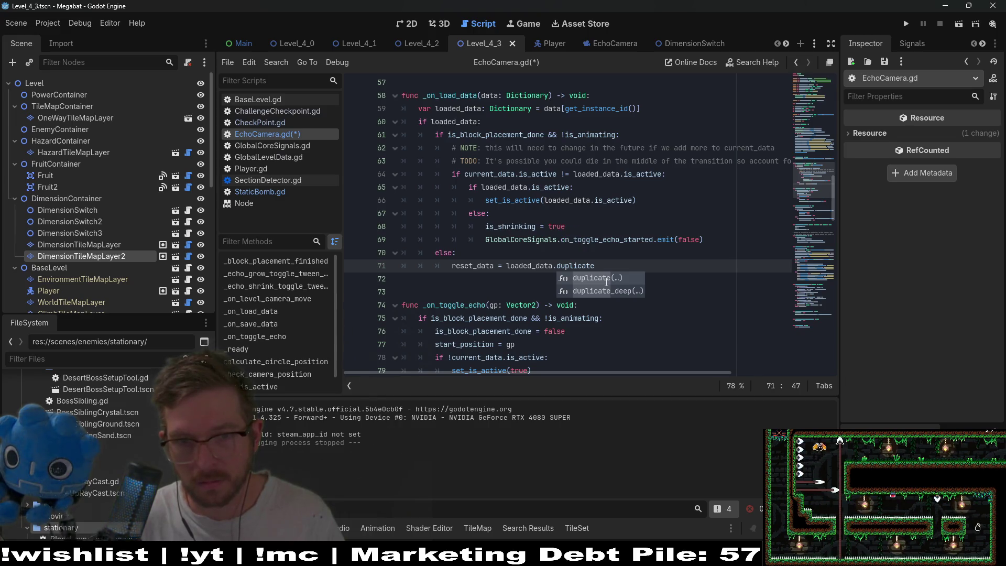
pyautogui.press('Return')
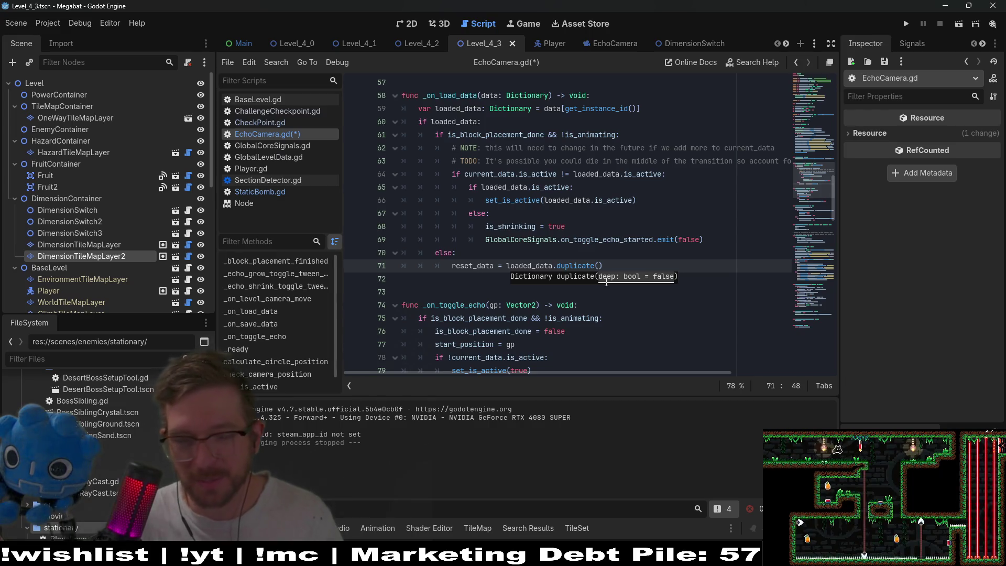
pyautogui.click(646, 232)
pyautogui.hotkey('ctrl', 's')
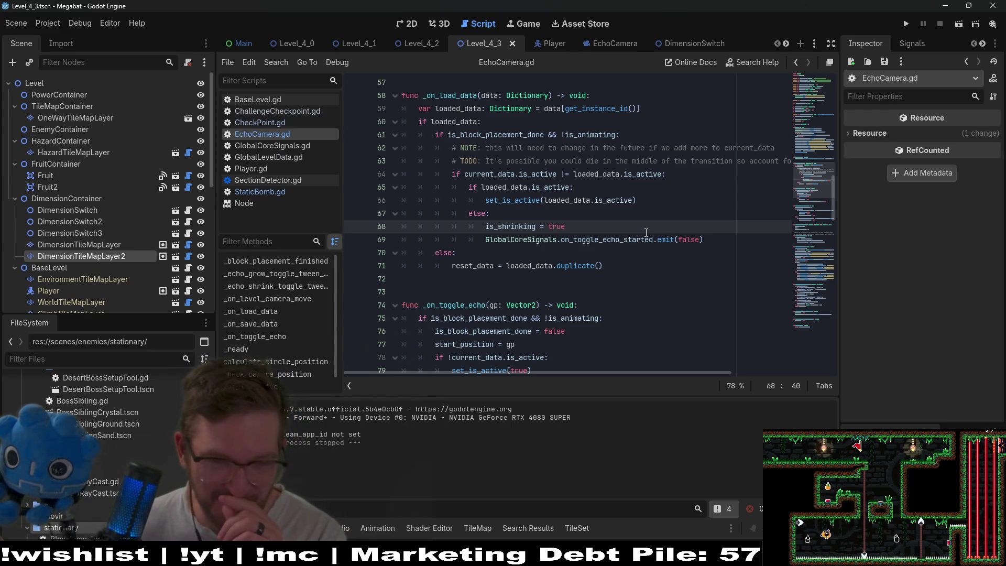
pyautogui.scroll(-2, 646, 232)
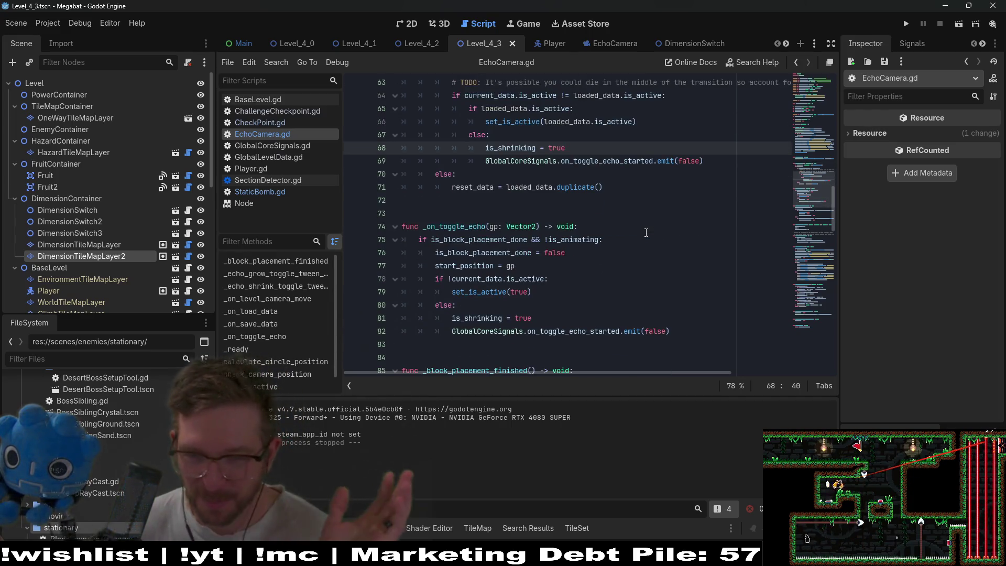
pyautogui.scroll(-1, 644, 232)
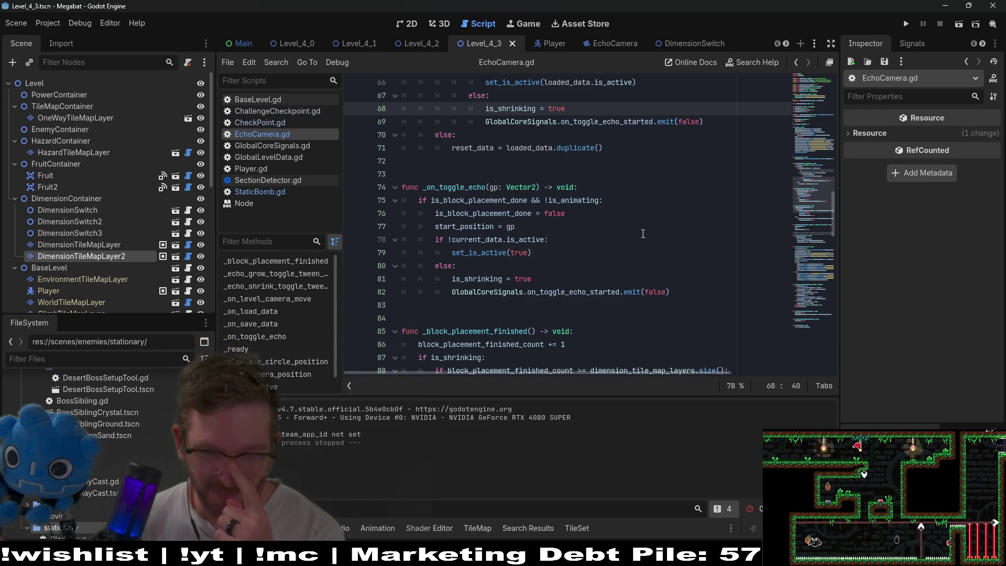
# Step: Review EchoCamera.gd's _on_toggle_echo and set_is_active code, then return to Level_4_3's 2D view
pyautogui.scroll(-1, 645, 233)
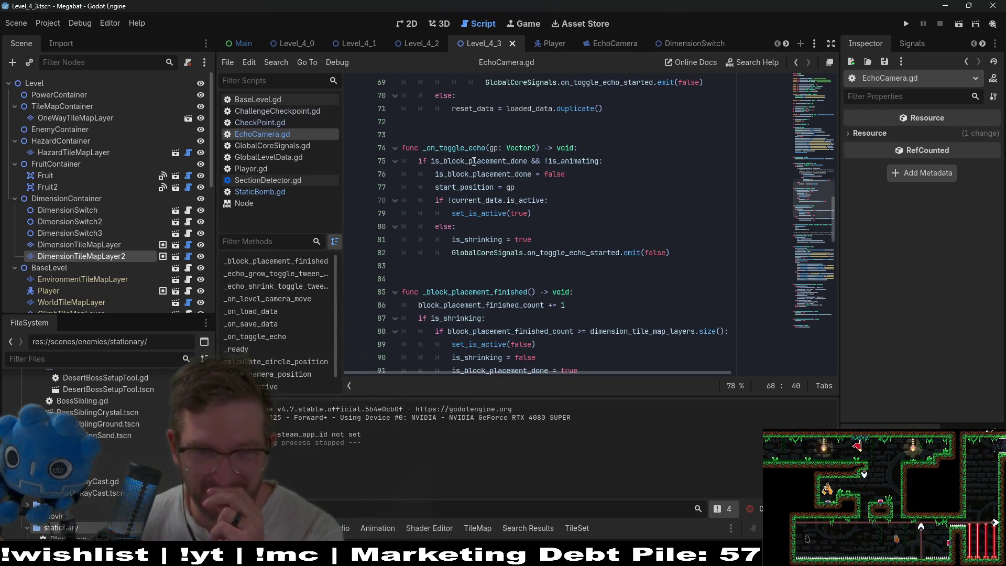
pyautogui.click(463, 142)
pyautogui.scroll(-2, 630, 184)
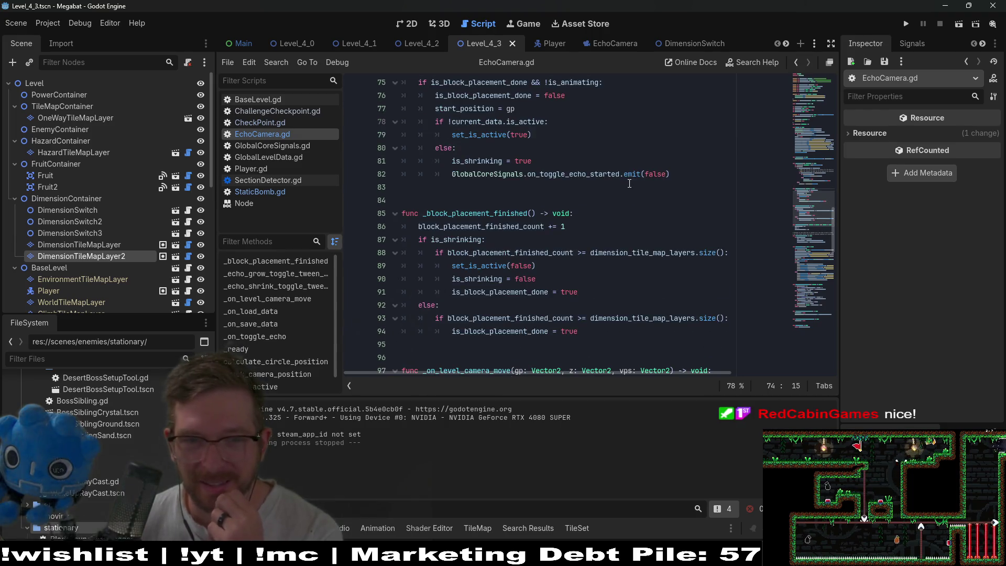
pyautogui.scroll(-3, 629, 183)
pyautogui.scroll(-2, 630, 183)
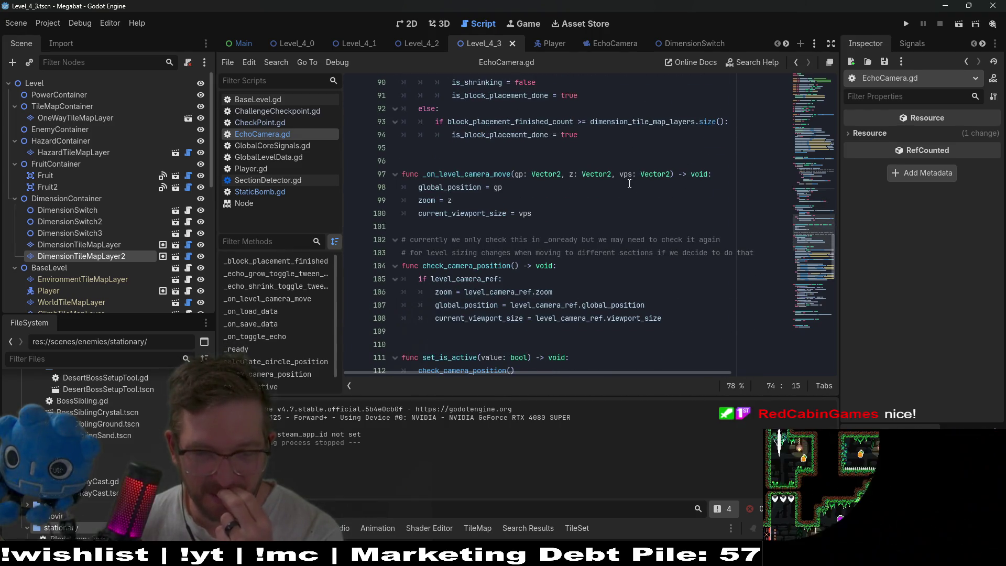
pyautogui.scroll(-2, 629, 184)
pyautogui.scroll(-2, 629, 183)
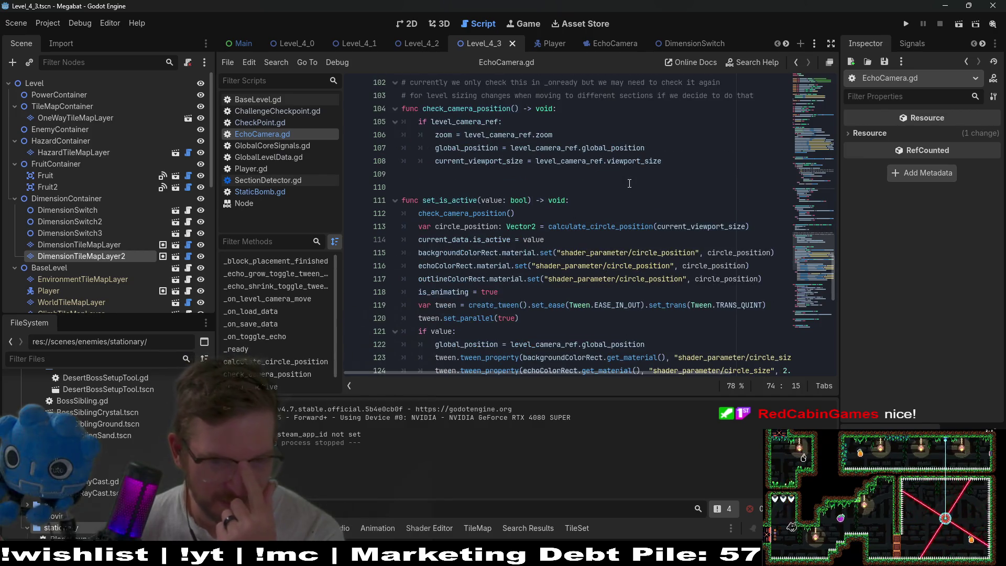
pyautogui.scroll(-2, 630, 183)
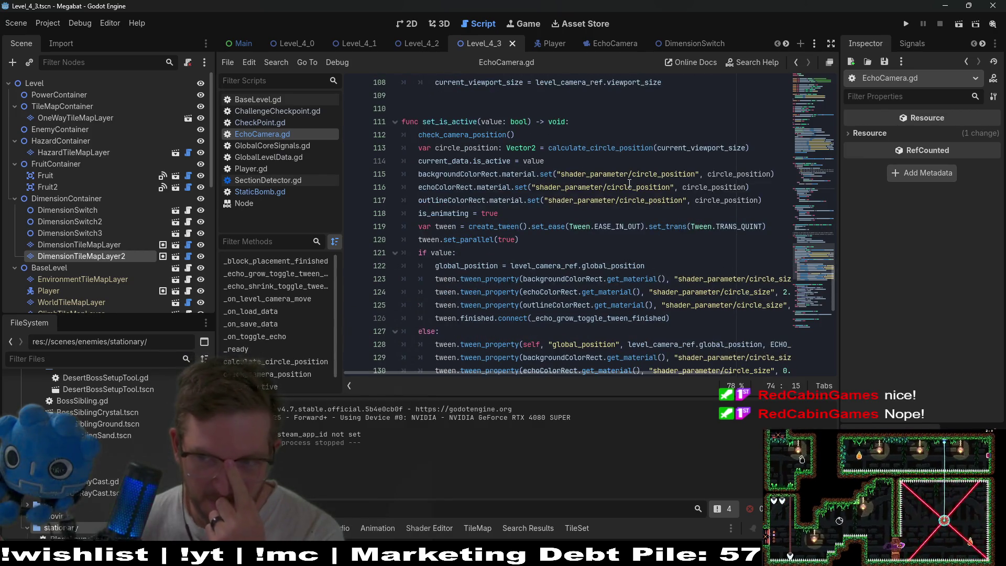
pyautogui.scroll(8, 629, 183)
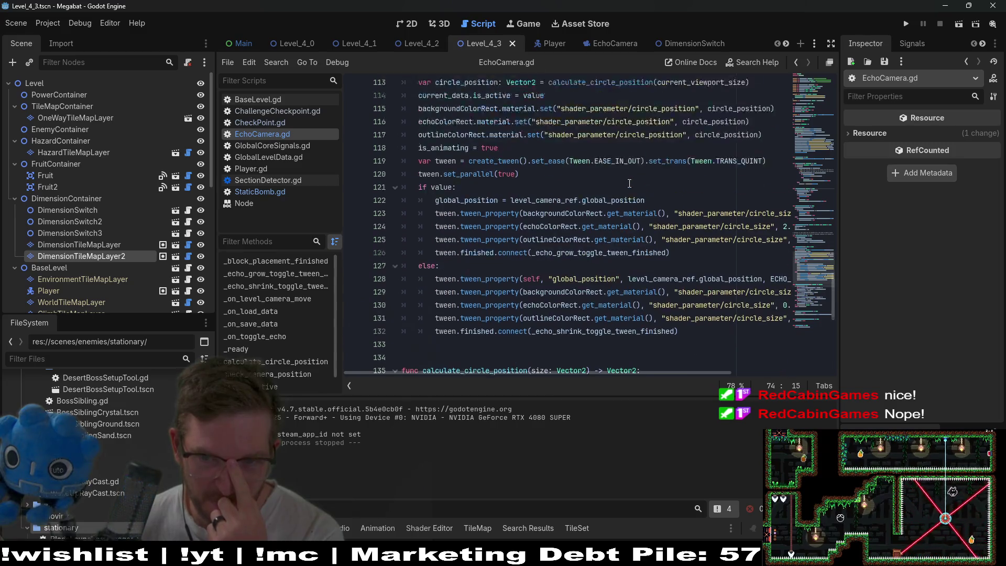
pyautogui.scroll(4, 630, 183)
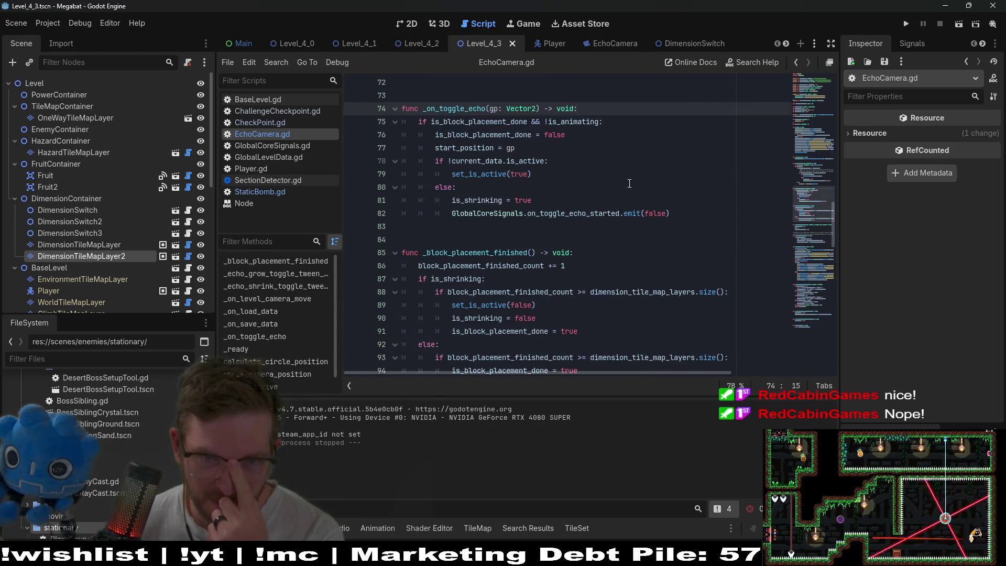
pyautogui.click(410, 24)
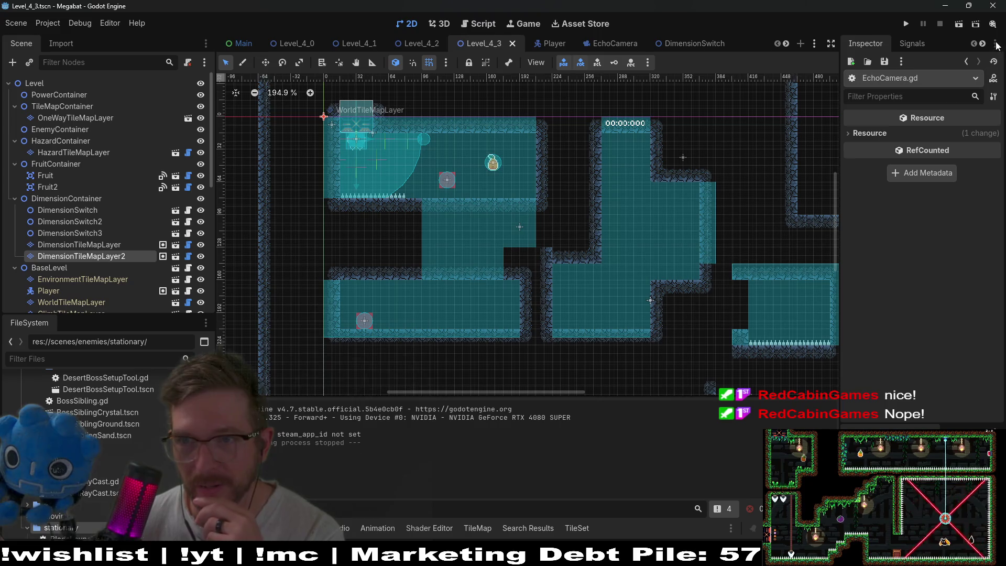
# Step: Run Level_4_3 and fly the bat right, sending an echo to reveal the walls
pyautogui.click(957, 26)
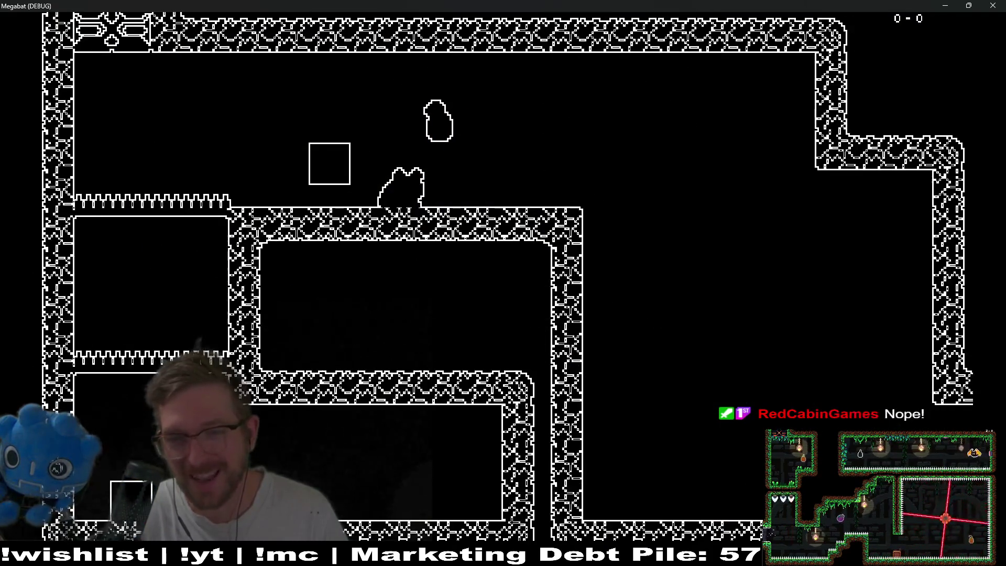
pyautogui.press('Right')
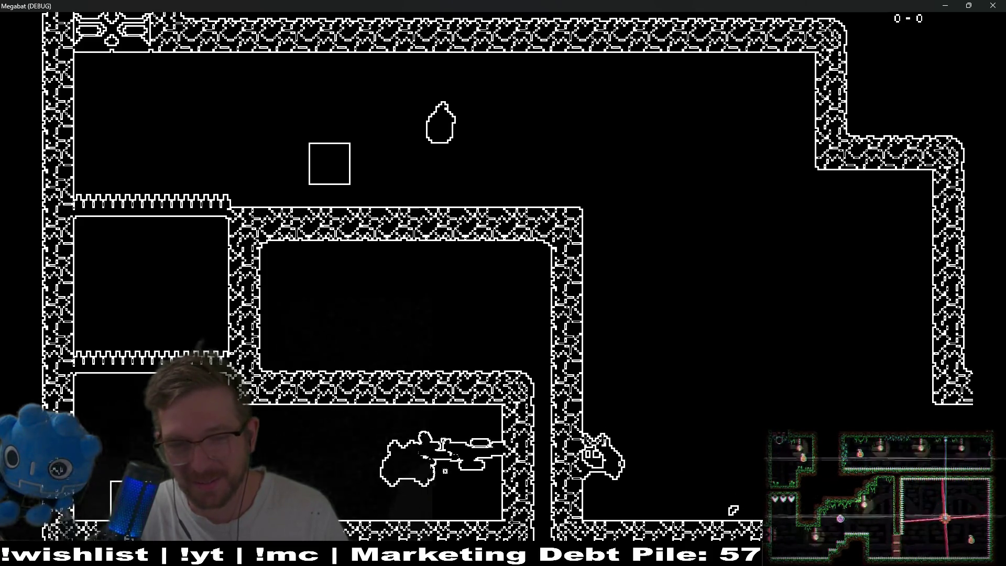
pyautogui.press('space')
pyautogui.press('Right')
# Step: Steer the bat around the right room, echo again, then stop the test
pyautogui.press('Up')
pyautogui.press('Left')
pyautogui.press('Down')
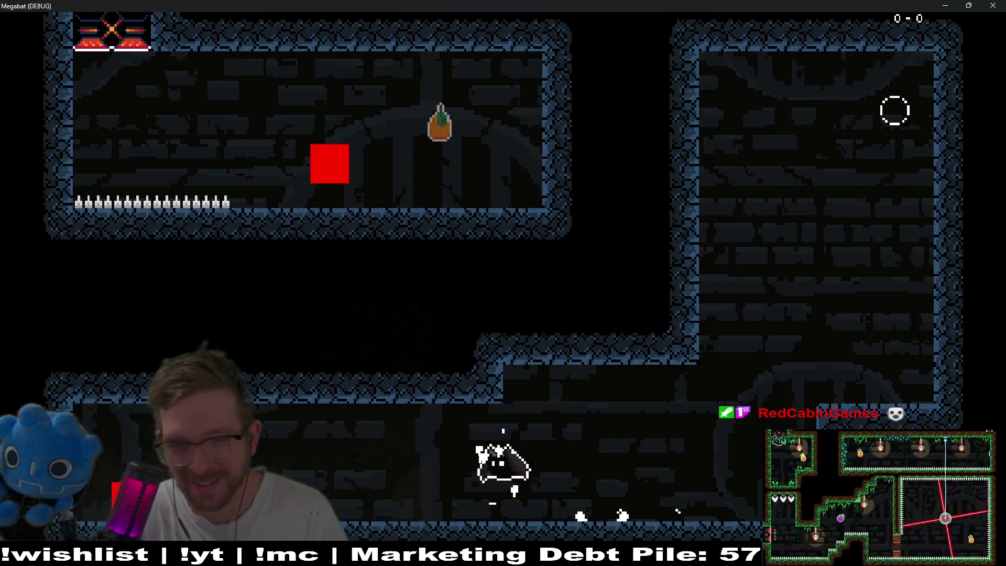
pyautogui.press('space')
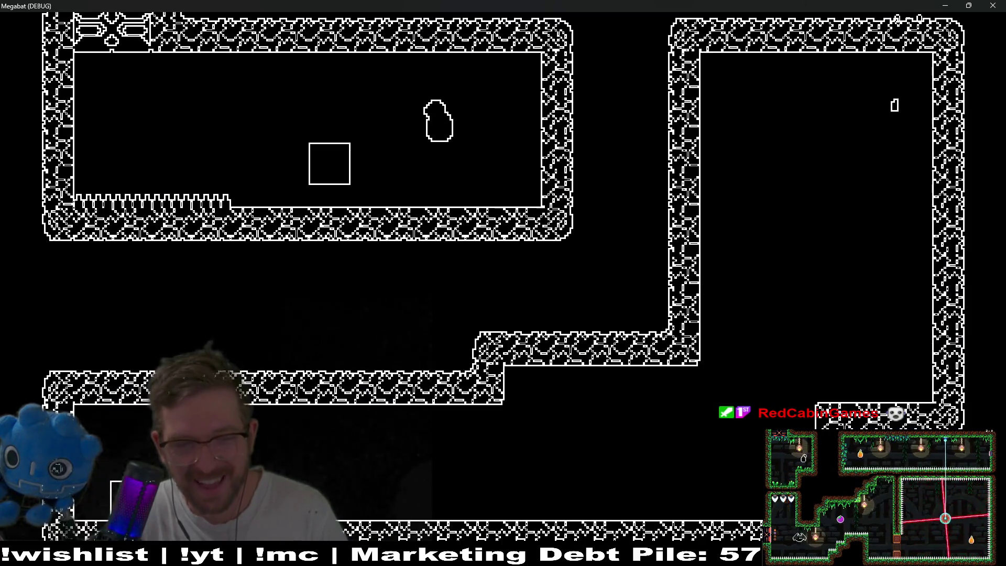
pyautogui.press('Right')
pyautogui.press('Up')
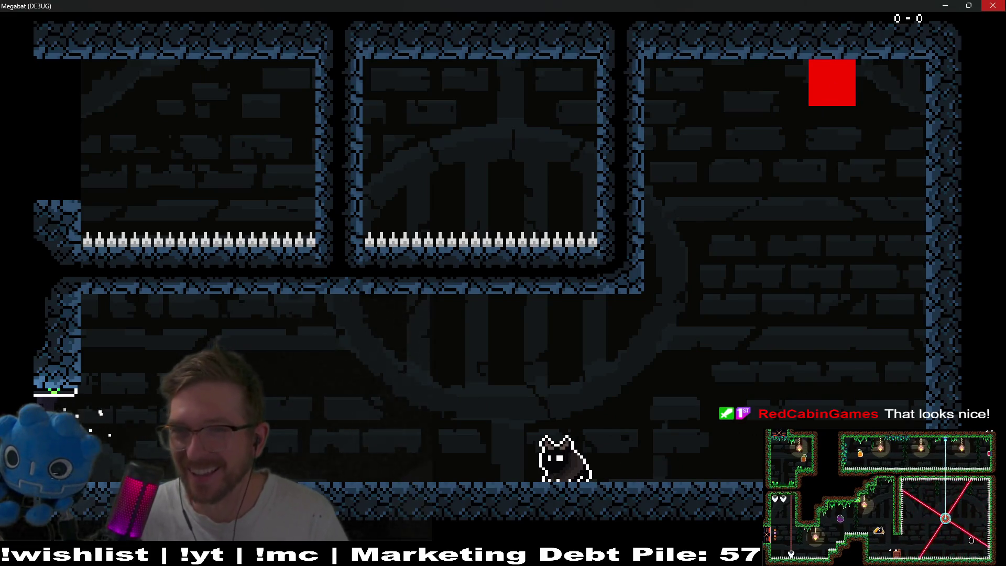
pyautogui.click(1000, 4)
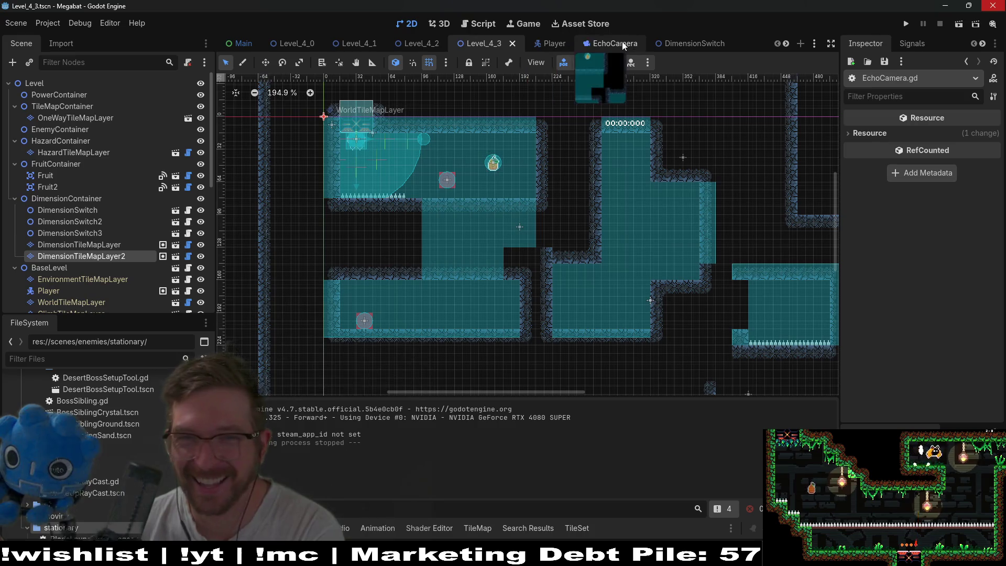
# Step: Look over the open scene tabs and switch to the EchoCamera script
pyautogui.scroll(-5, 687, 42)
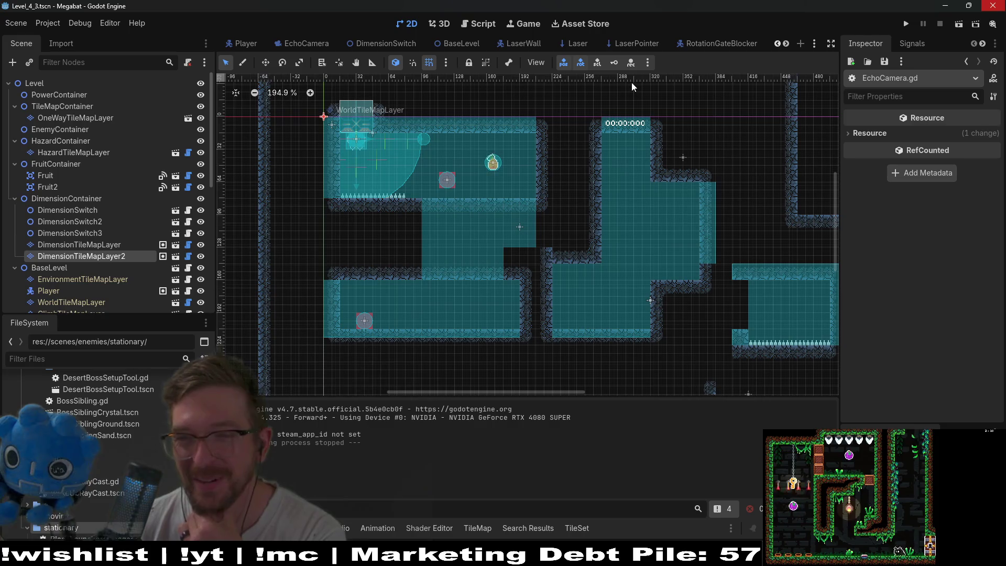
pyautogui.moveTo(622, 46)
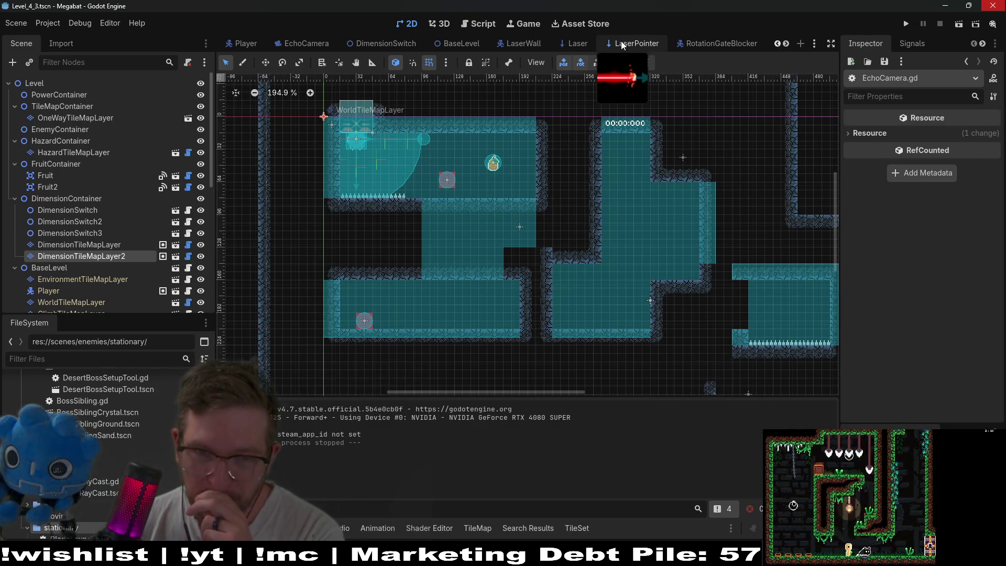
pyautogui.moveTo(683, 44)
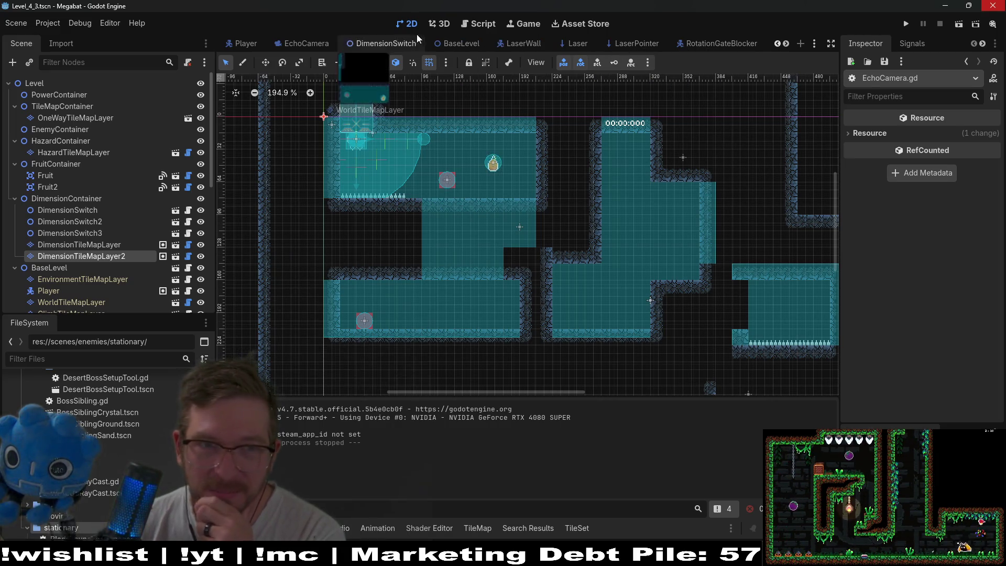
pyautogui.moveTo(520, 44)
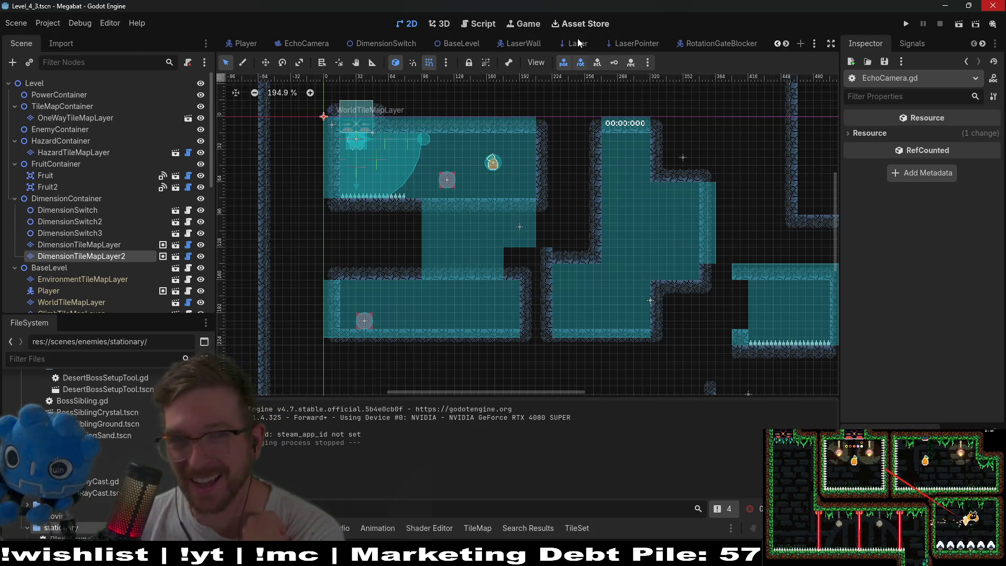
pyautogui.scroll(1, 514, 40)
pyautogui.click(389, 45)
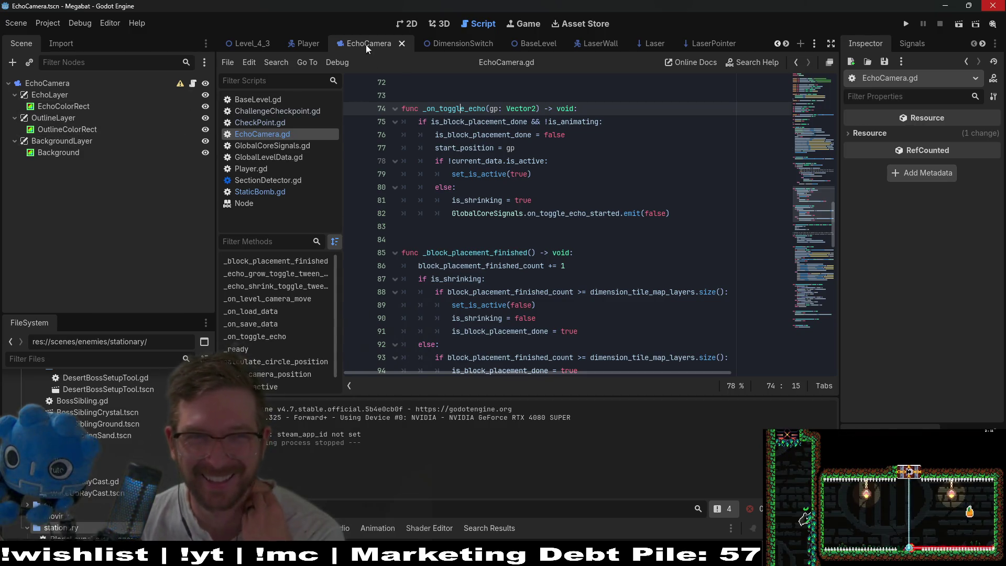
# Step: Switch to Level_4_3, inspect reset_data on line 71, and start a new line after line 86
pyautogui.click(250, 42)
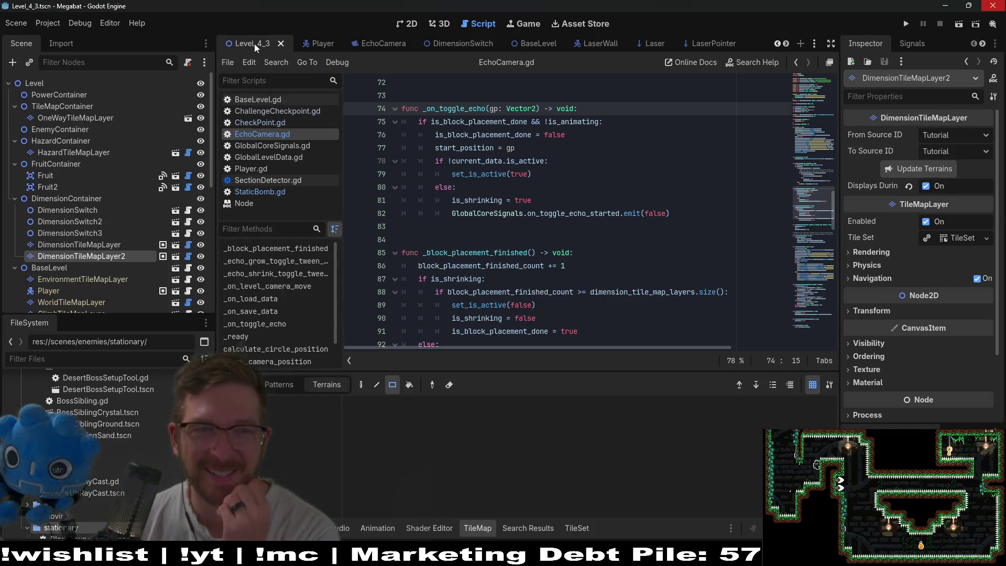
pyautogui.scroll(4, 683, 325)
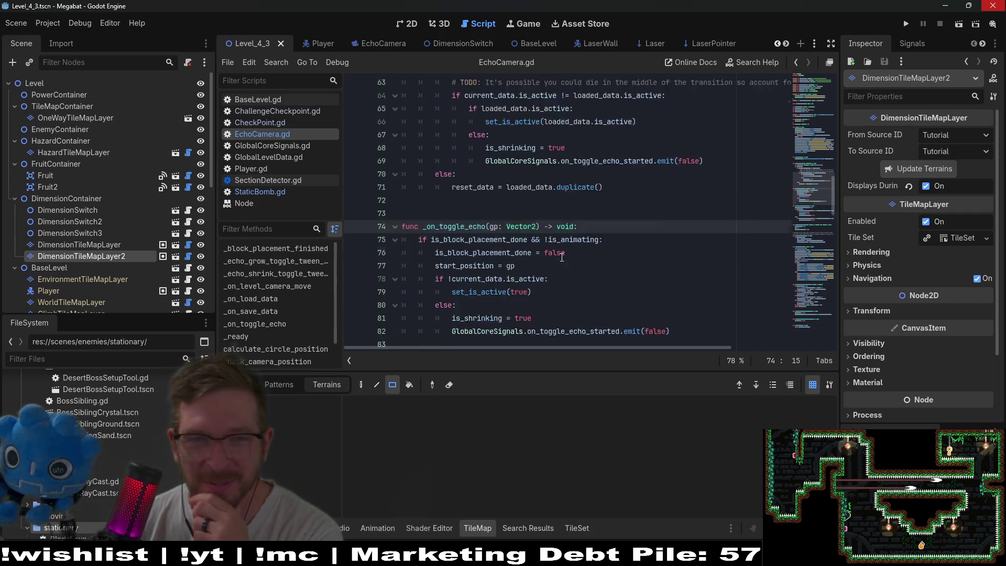
pyautogui.scroll(-2, 678, 289)
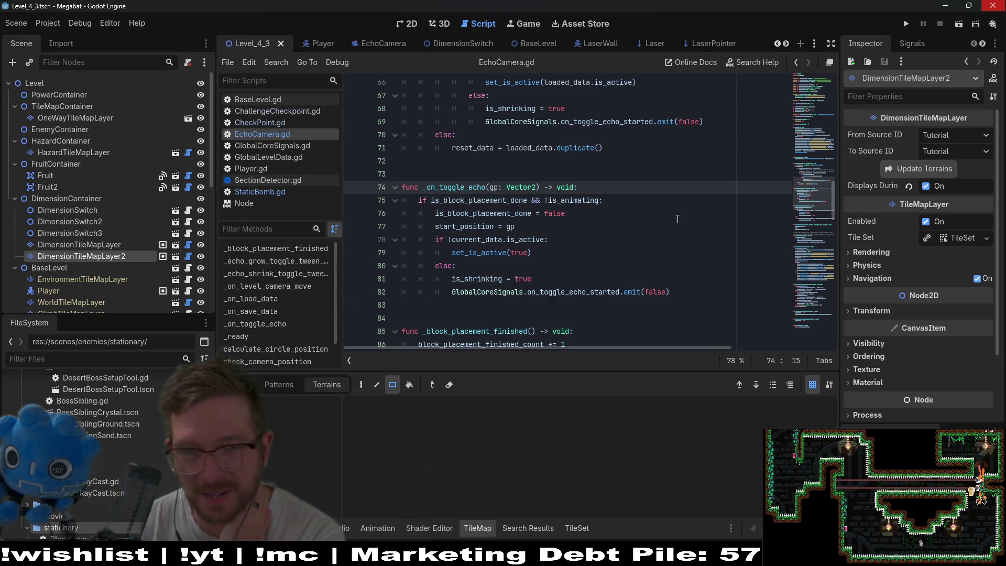
pyautogui.scroll(3, 676, 219)
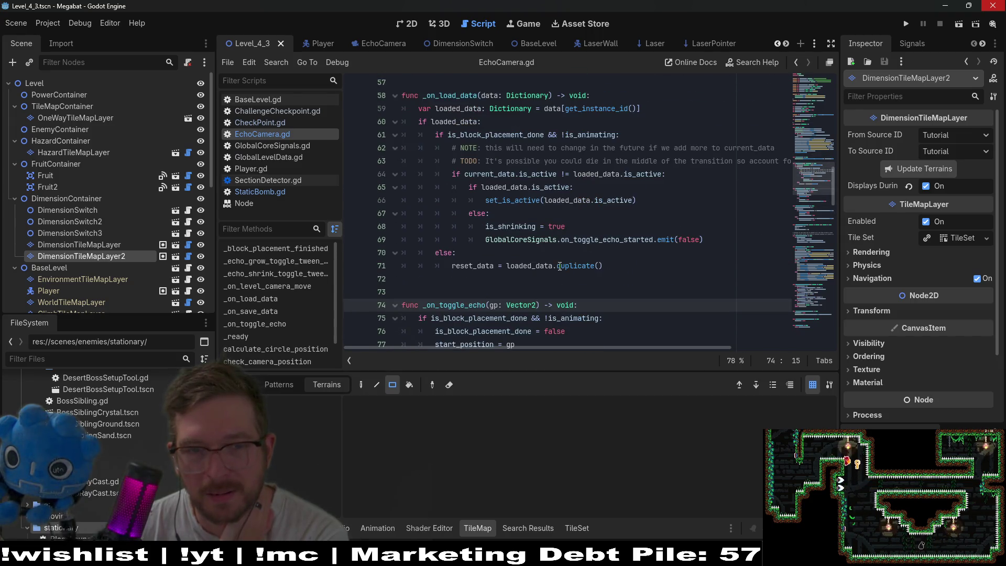
pyautogui.doubleClick(476, 264)
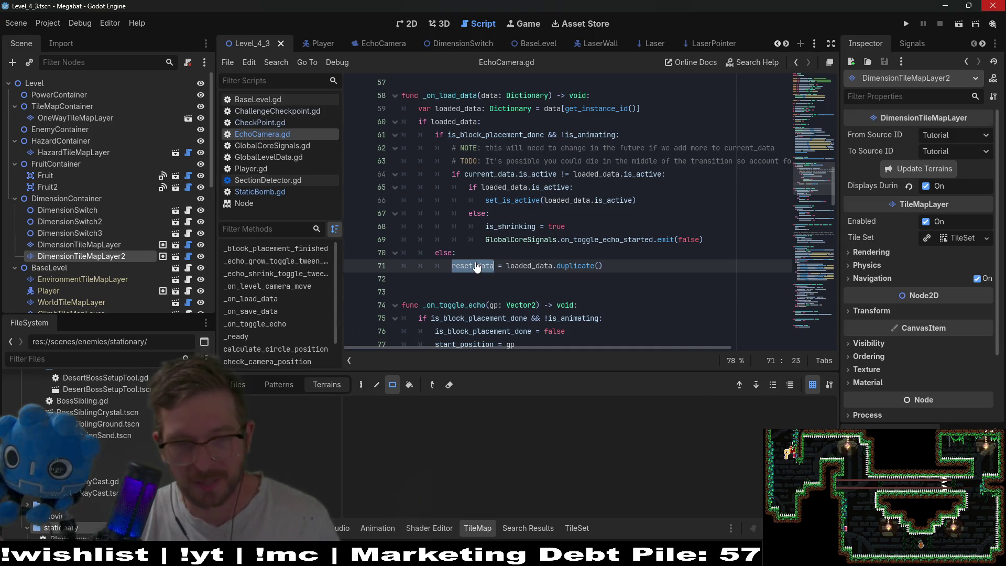
pyautogui.scroll(-8, 505, 222)
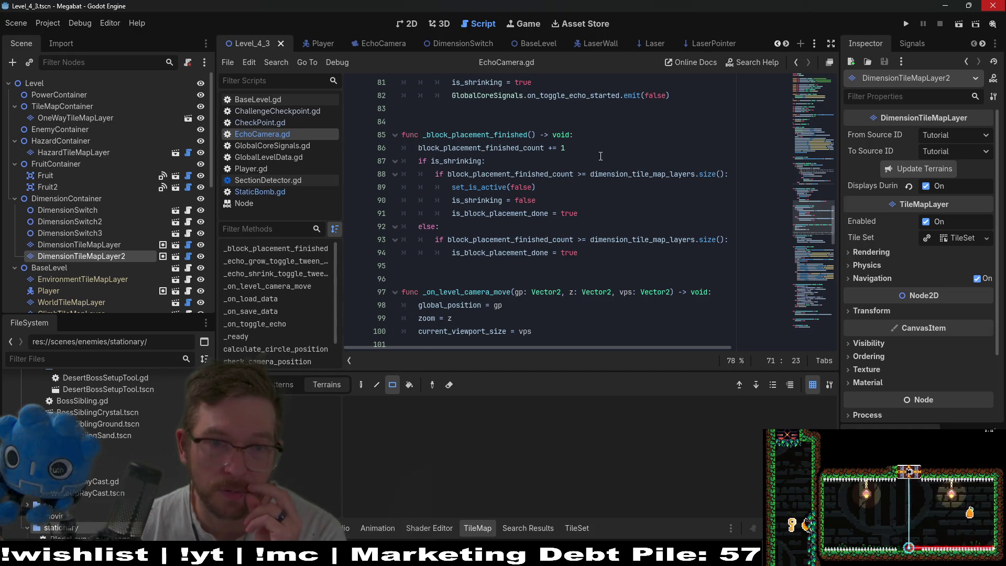
pyautogui.click(597, 149)
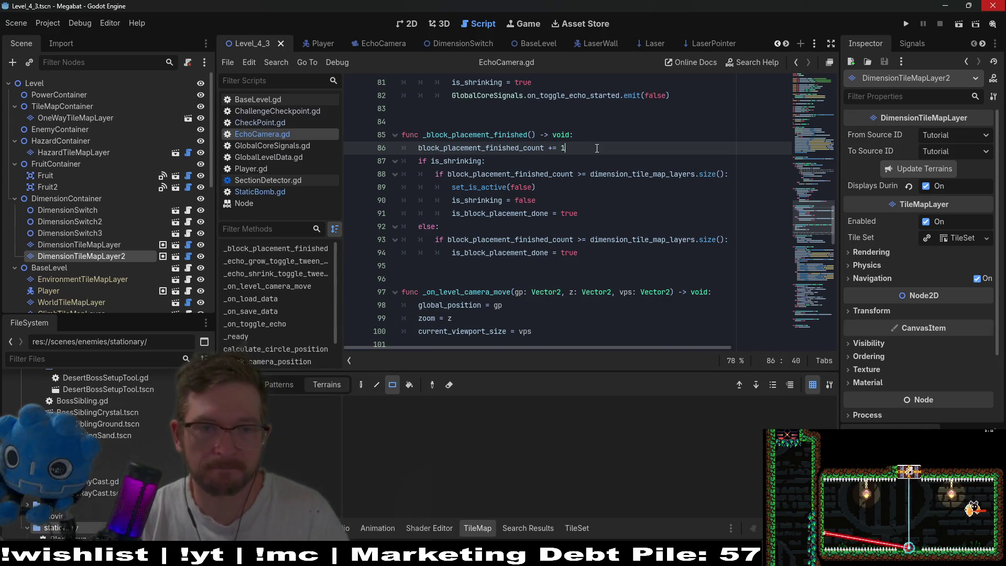
pyautogui.press('Return')
# Step: Write 'if !reset_data.is_empty():' on line 87 with an indented line beneath it
pyautogui.write('if ')
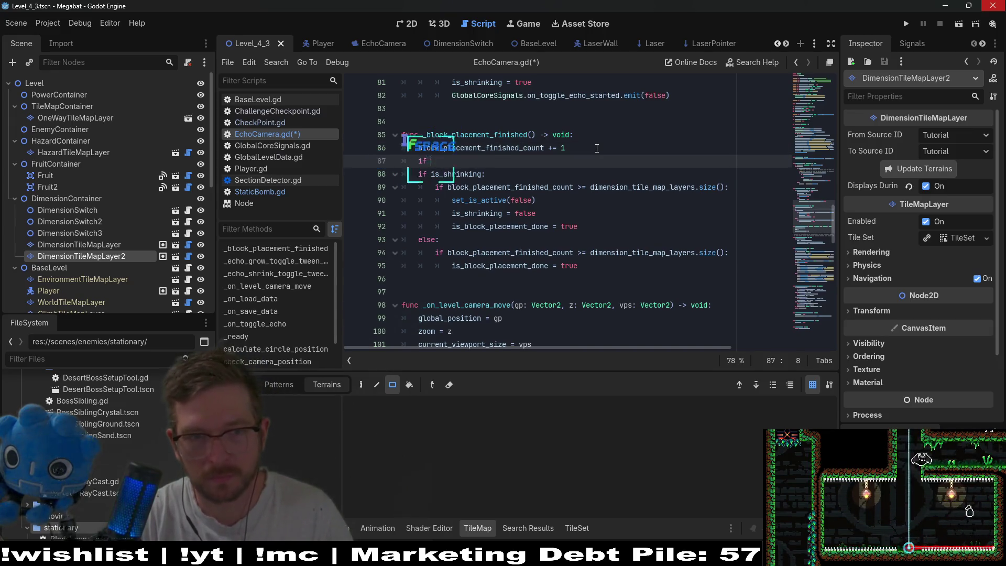
pyautogui.write('reset')
pyautogui.press('Return')
pyautogui.write(':')
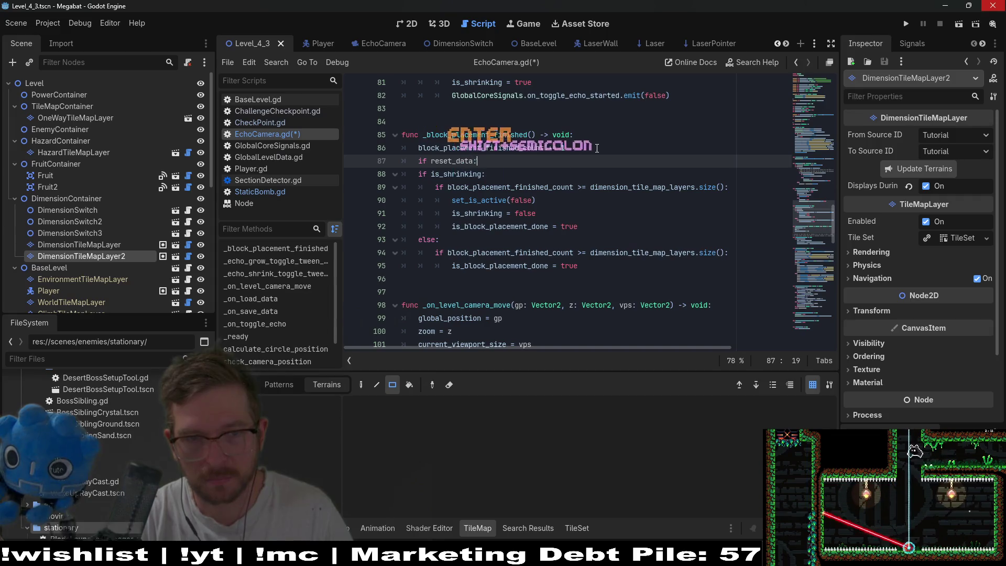
pyautogui.press('BackSpace')
pyautogui.write('.is')
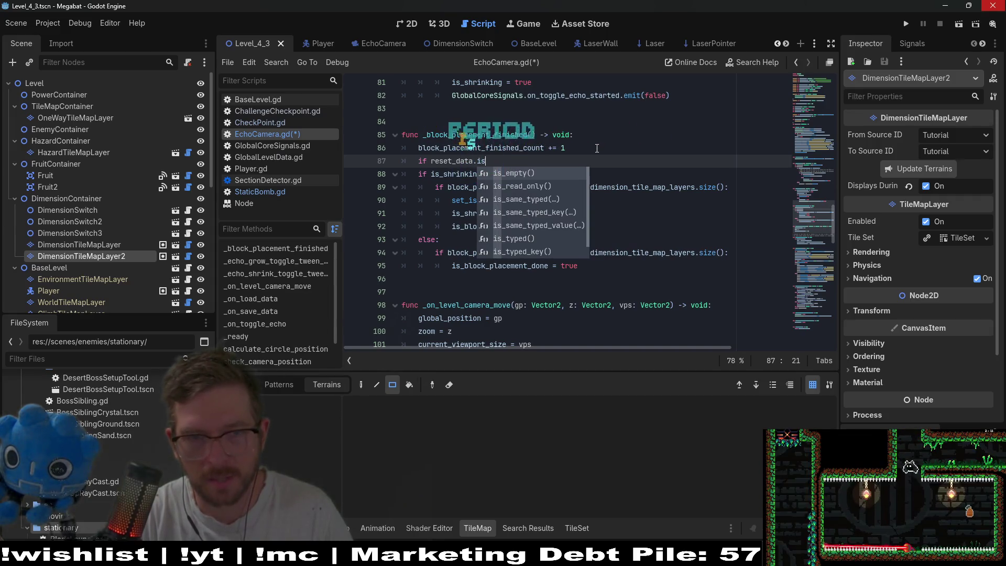
pyautogui.press('Return')
pyautogui.write('!')
pyautogui.click(578, 158)
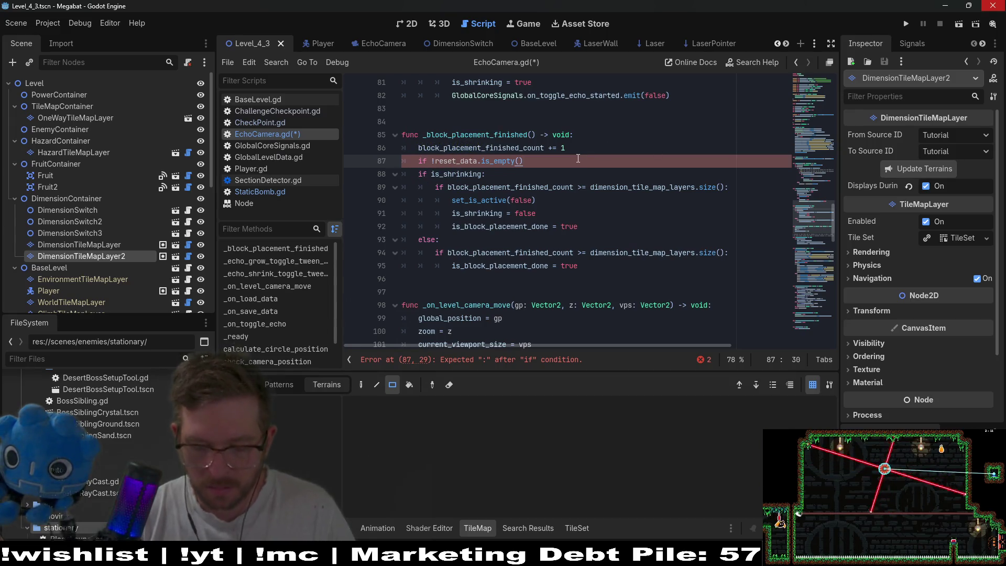
pyautogui.write(':')
pyautogui.press('Down')
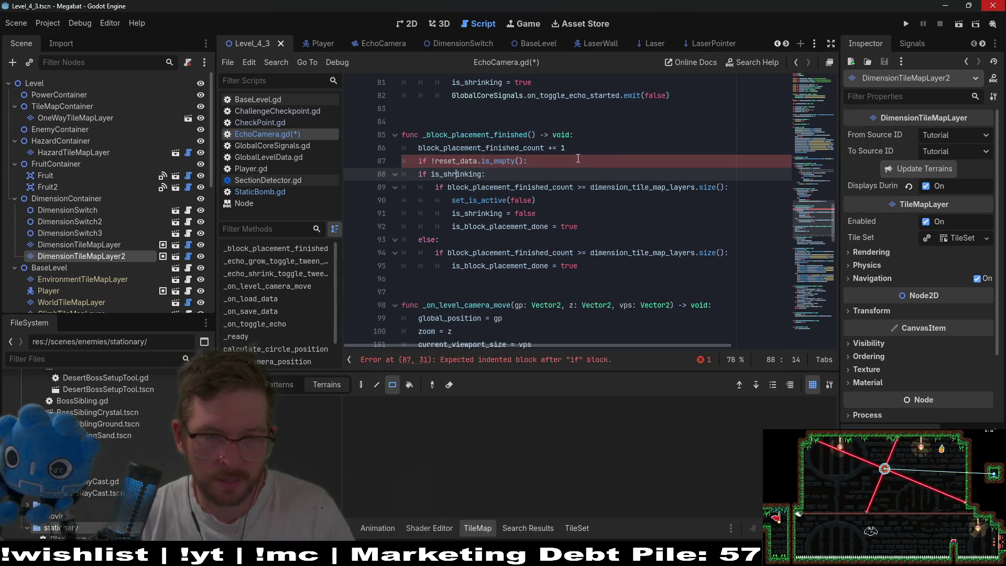
pyautogui.press('Tab')
pyautogui.press('Tab')
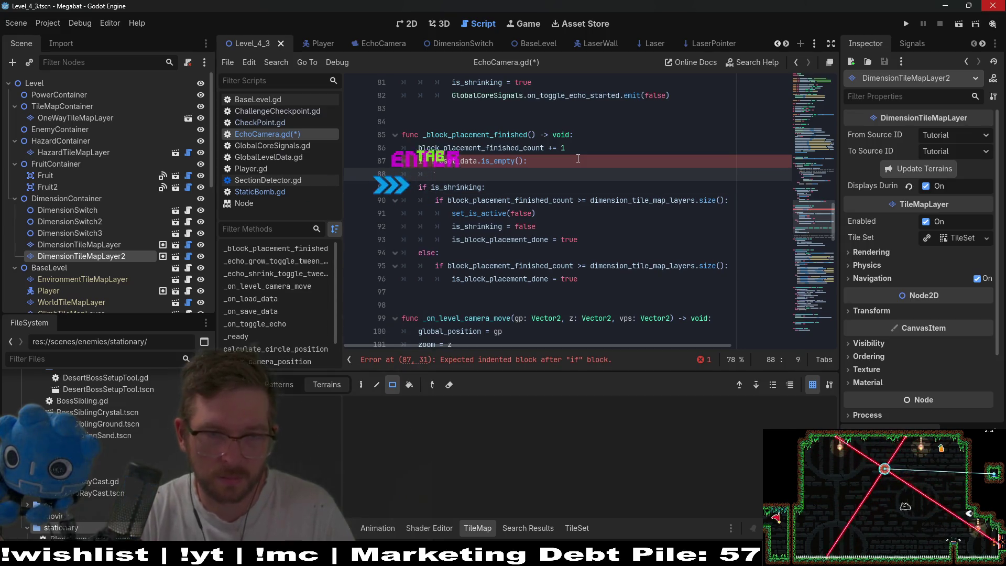
pyautogui.write('pass')
# Step: Turn the is_shrinking check into an elif
pyautogui.press('F1')
pyautogui.press('Escape')
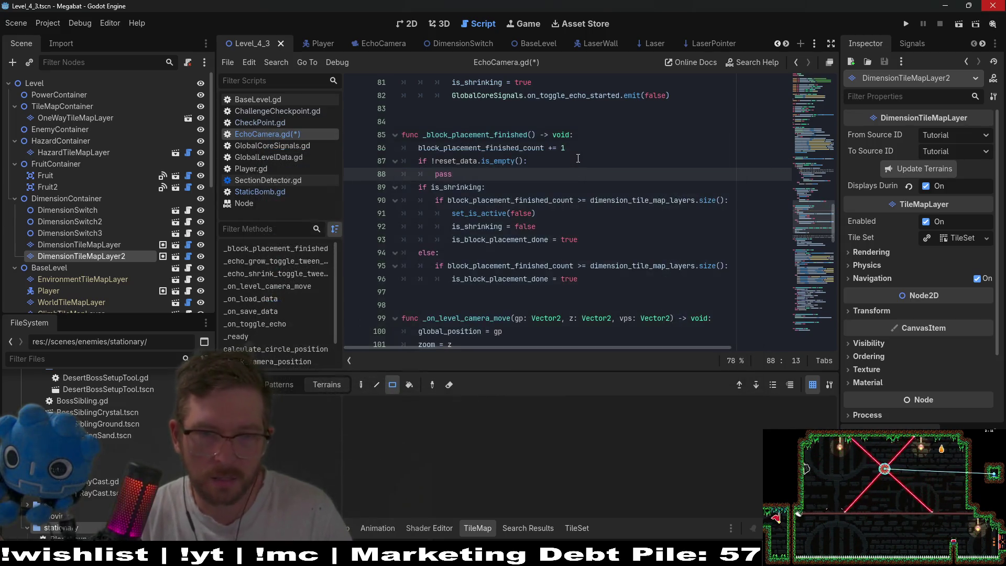
pyautogui.press('Down')
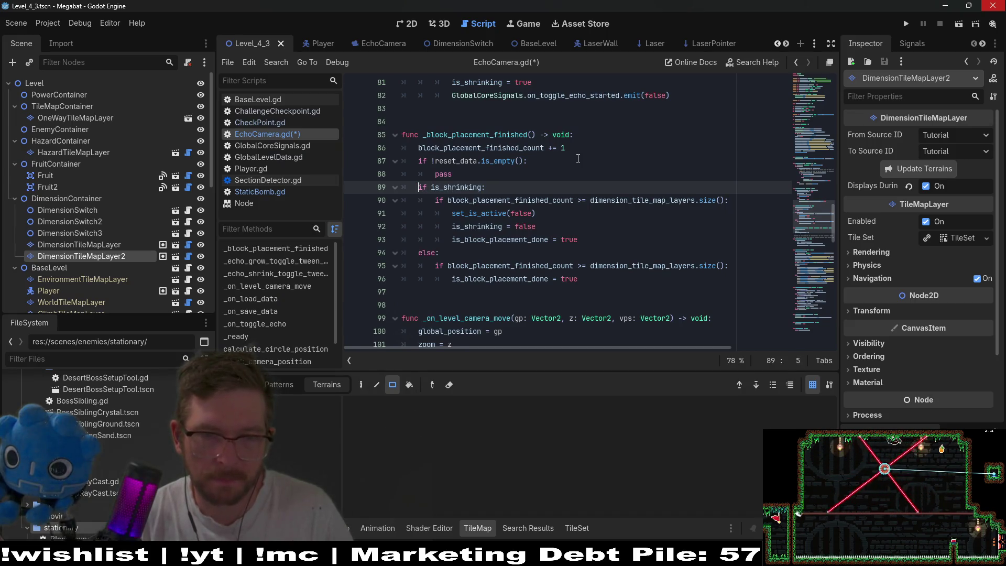
pyautogui.write('el')
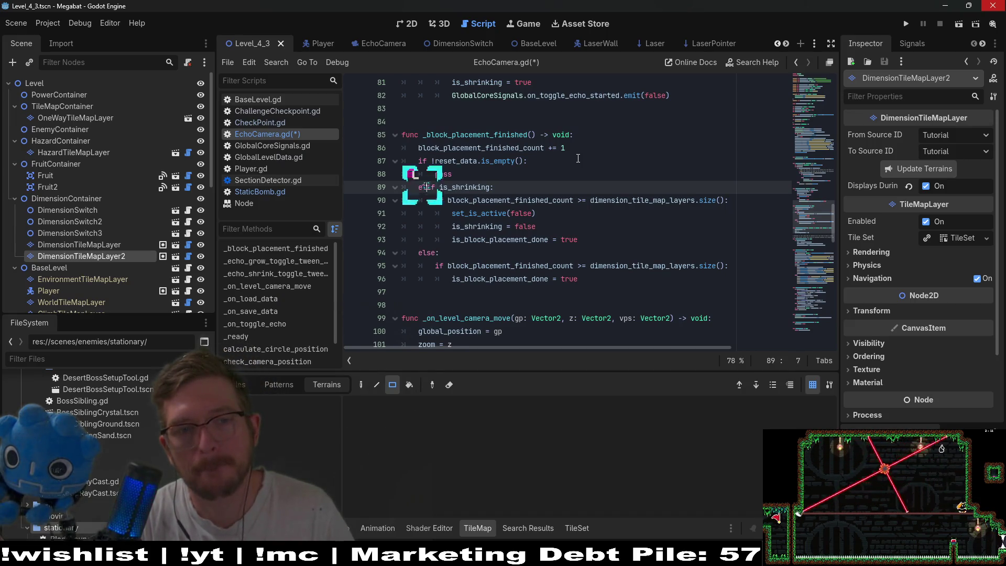
pyautogui.press('Escape')
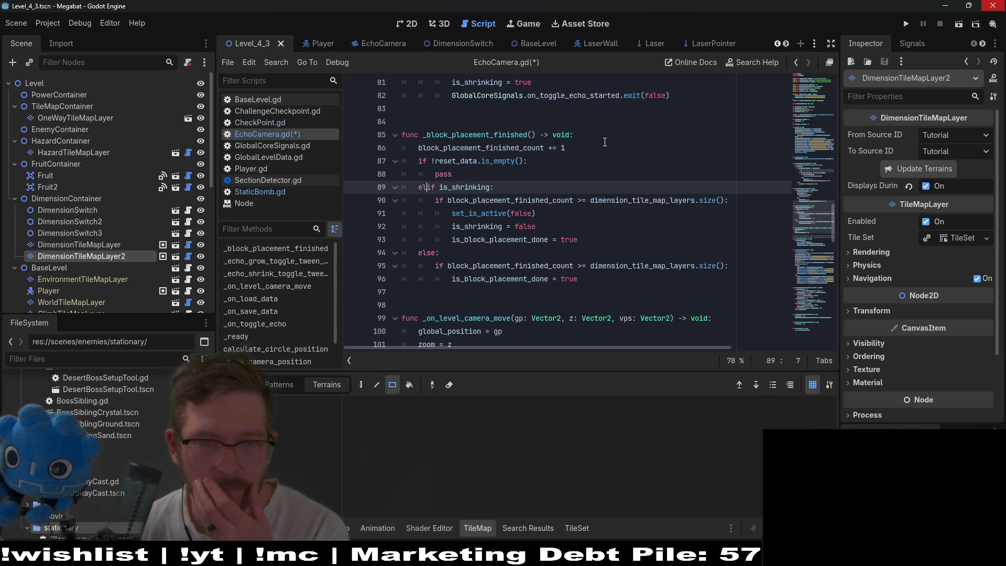
# Step: Add 'reset_data = {}' under the non-empty check and remove the extra blank line
pyautogui.click(548, 178)
pyautogui.click(560, 164)
pyautogui.press('Return')
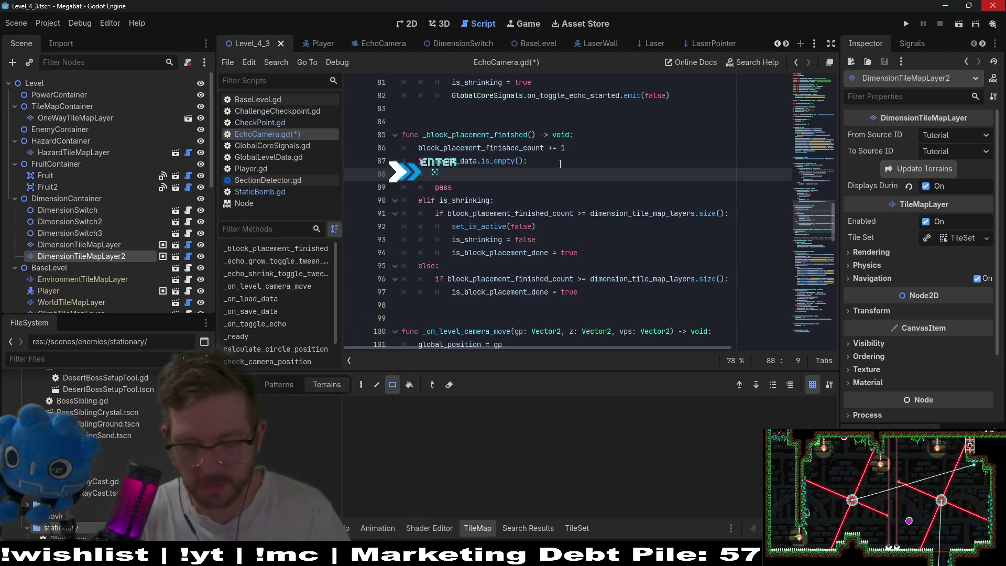
pyautogui.write('rest')
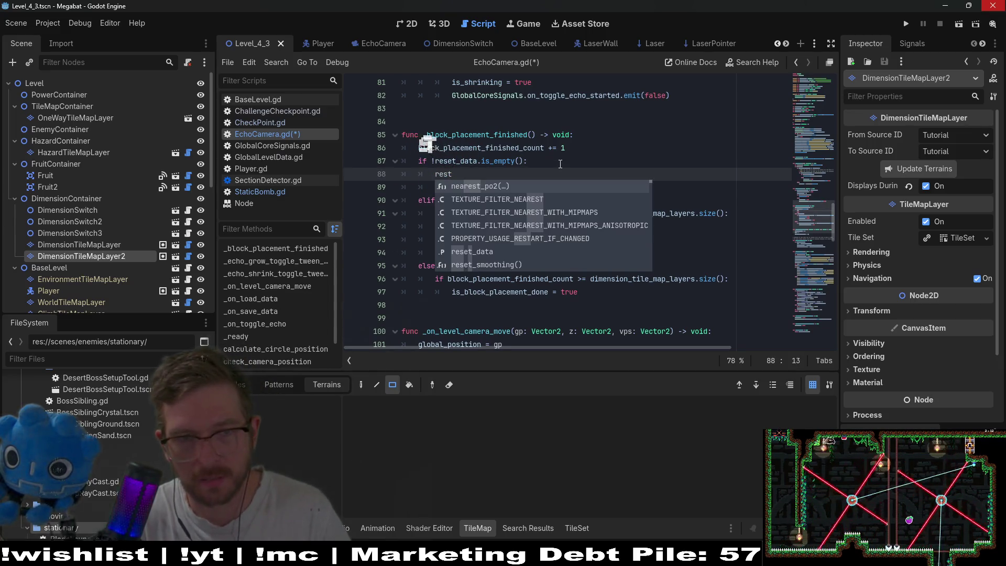
pyautogui.press('BackSpace')
pyautogui.press('BackSpace')
pyautogui.press('Return')
pyautogui.press('space')
pyautogui.write('= {')
pyautogui.click(559, 164)
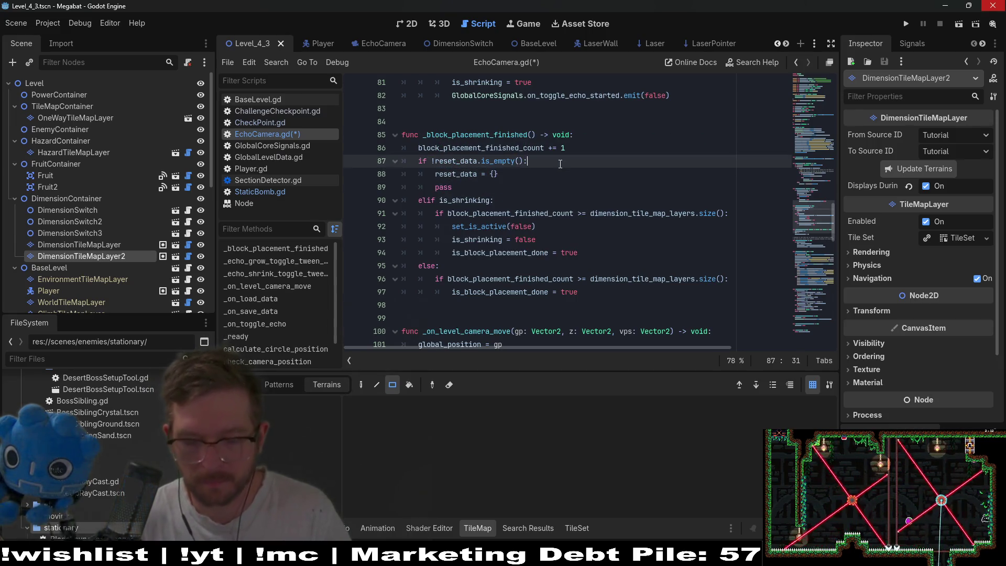
pyautogui.press('Return')
pyautogui.write('curre')
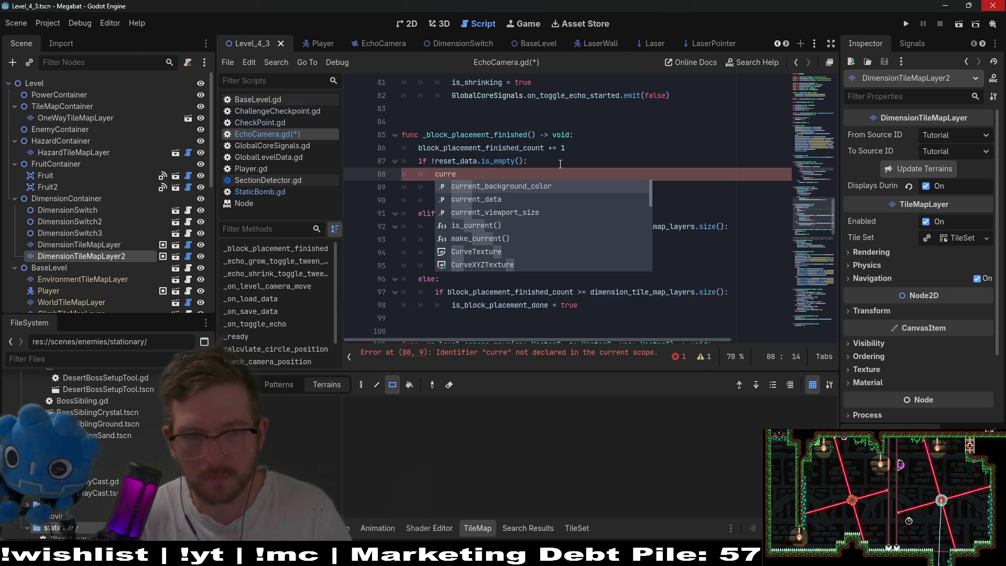
pyautogui.press('BackSpace')
pyautogui.press('BackSpace')
pyautogui.press('BackSpace')
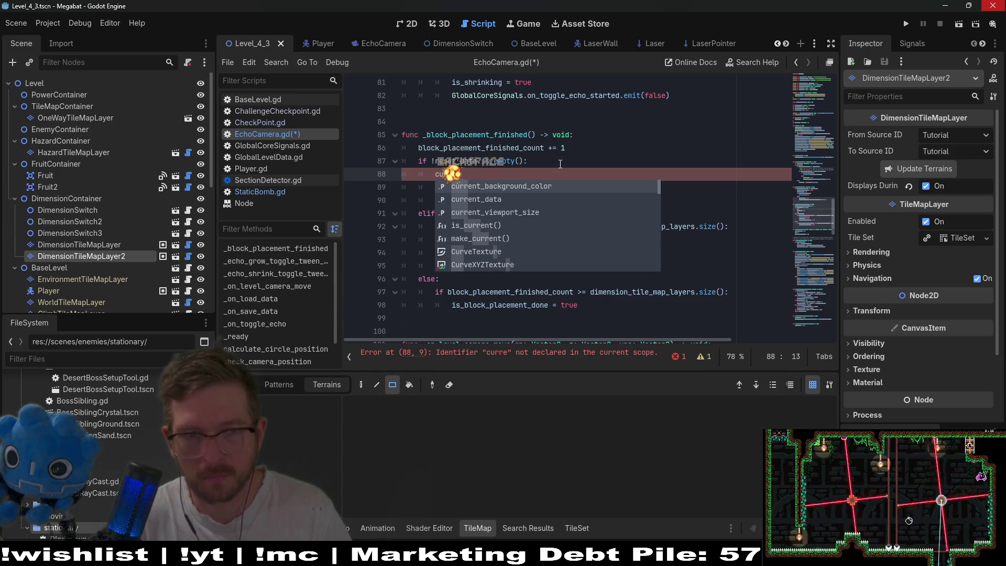
pyautogui.press('BackSpace')
pyautogui.write('reset_data = {}')
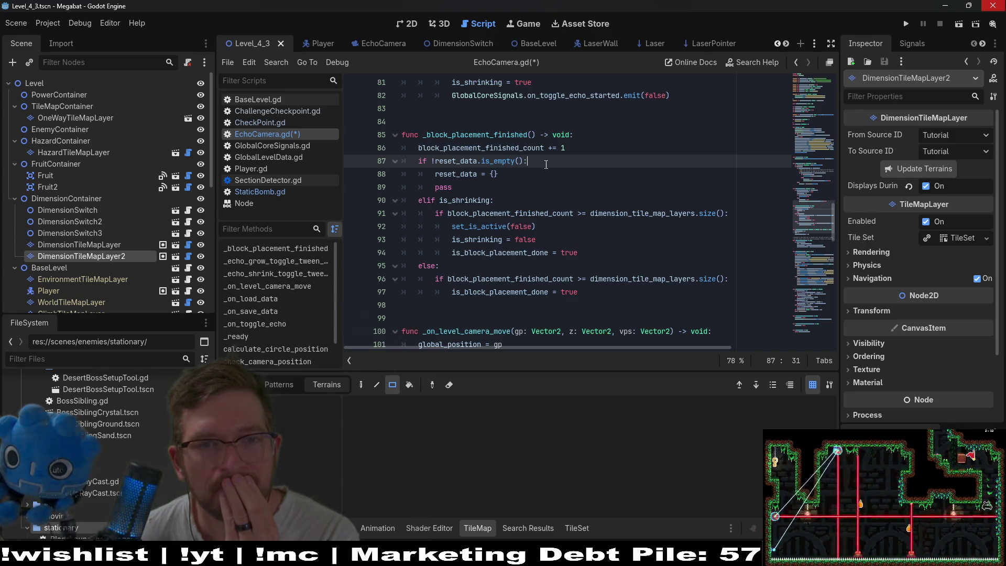
pyautogui.scroll(2, 546, 164)
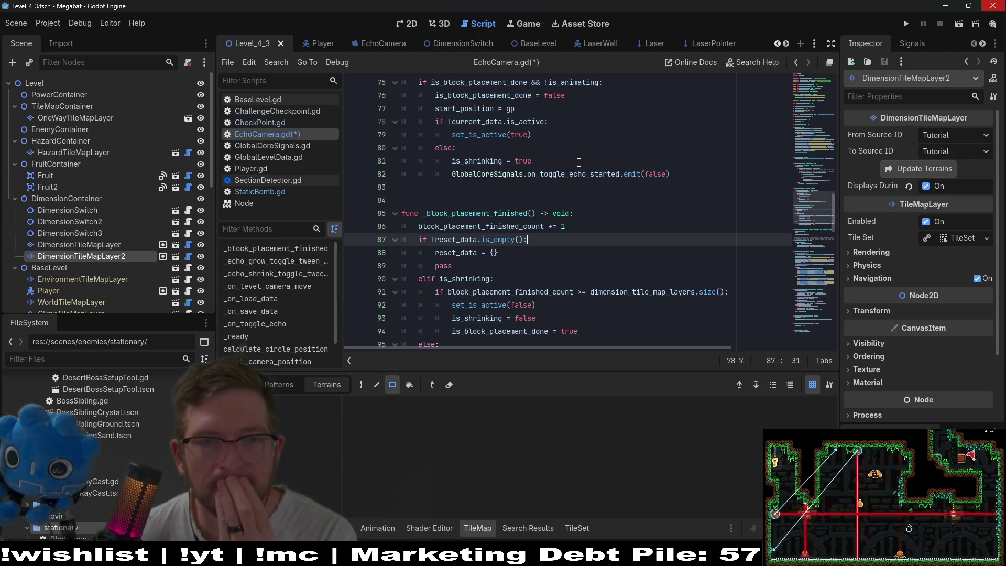
pyautogui.scroll(1, 674, 215)
pyautogui.moveTo(674, 215)
pyautogui.mouseDown()
pyautogui.moveTo(576, 213)
pyautogui.moveTo(335, 179)
pyautogui.moveTo(313, 164)
pyautogui.mouseUp()
pyautogui.scroll(4, 600, 203)
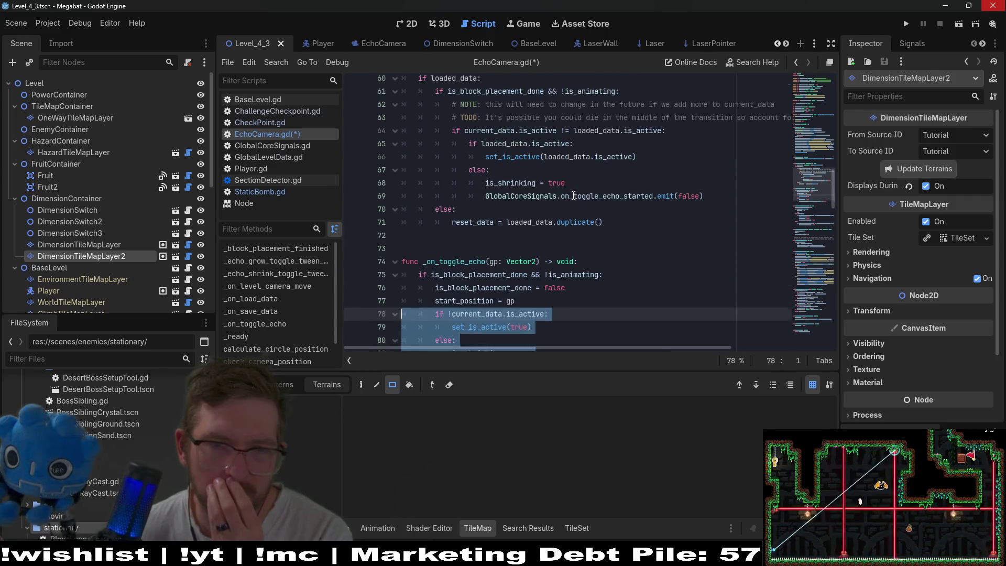
pyautogui.moveTo(724, 204)
pyautogui.mouseDown()
pyautogui.moveTo(430, 168)
pyautogui.moveTo(367, 148)
pyautogui.mouseUp()
pyautogui.hotkey('ctrl', 'c')
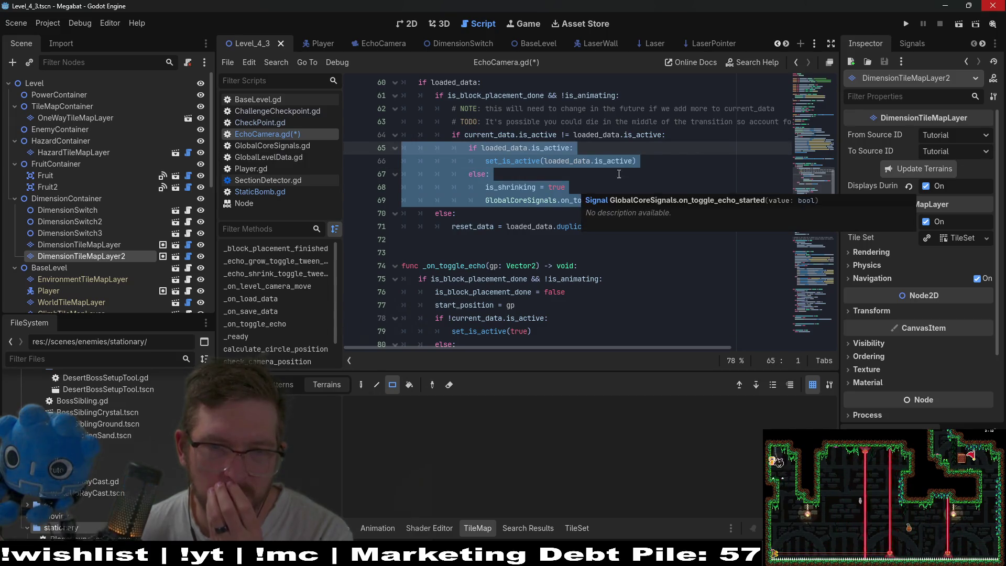
pyautogui.scroll(-2, 681, 152)
pyautogui.scroll(-1, 682, 151)
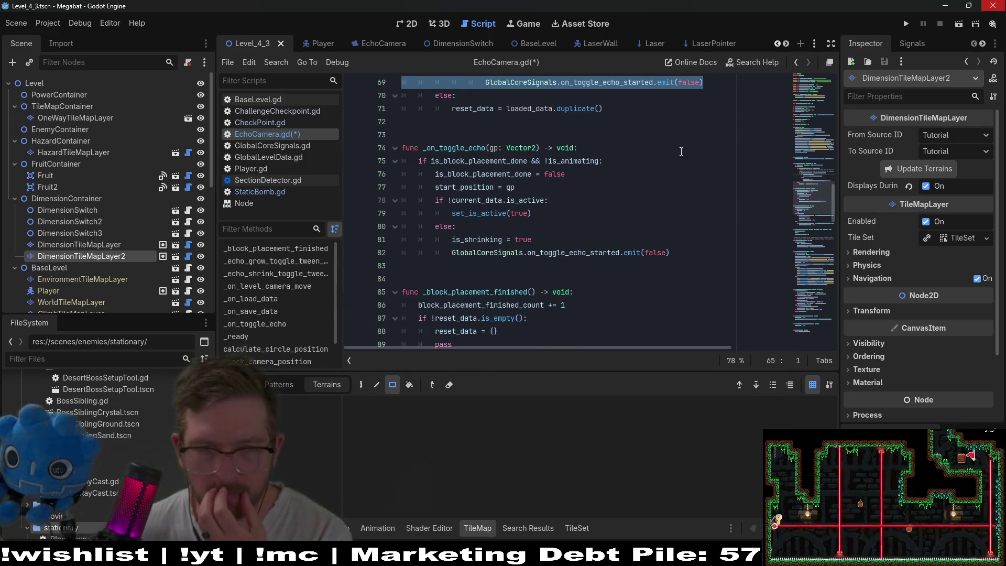
pyautogui.scroll(2, 682, 152)
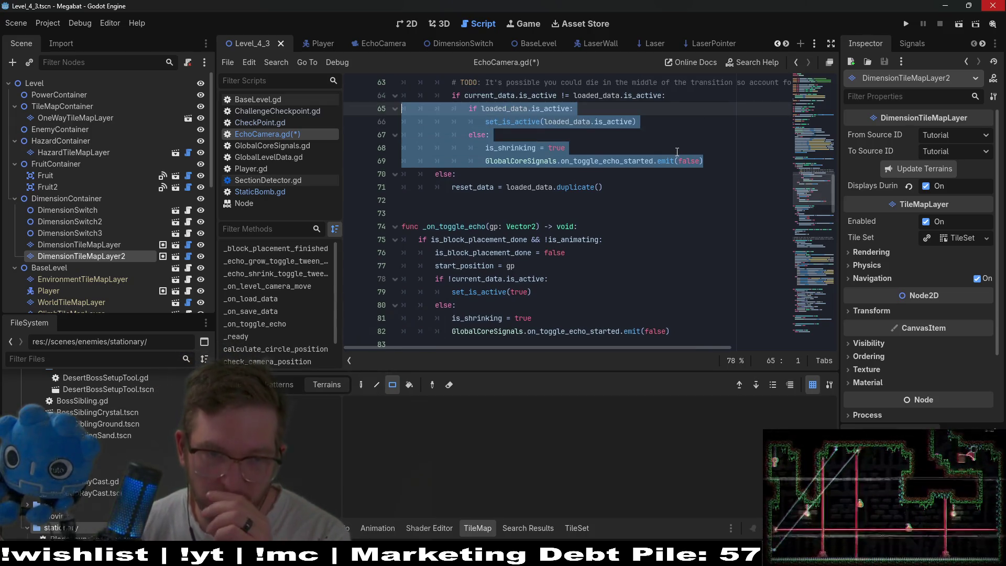
pyautogui.scroll(-3, 677, 151)
pyautogui.scroll(-1, 680, 152)
pyautogui.click(519, 264)
pyautogui.click(536, 242)
pyautogui.press('Return')
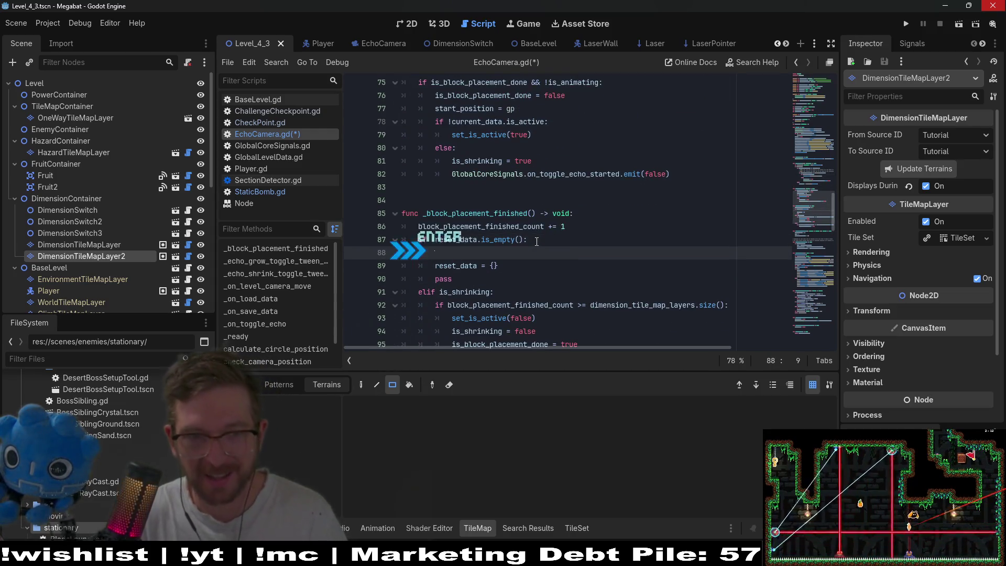
# Step: Paste the copied loaded_data block under line 87 and outdent it two levels
pyautogui.press('BackSpace')
pyautogui.hotkey('ctrl', 'v')
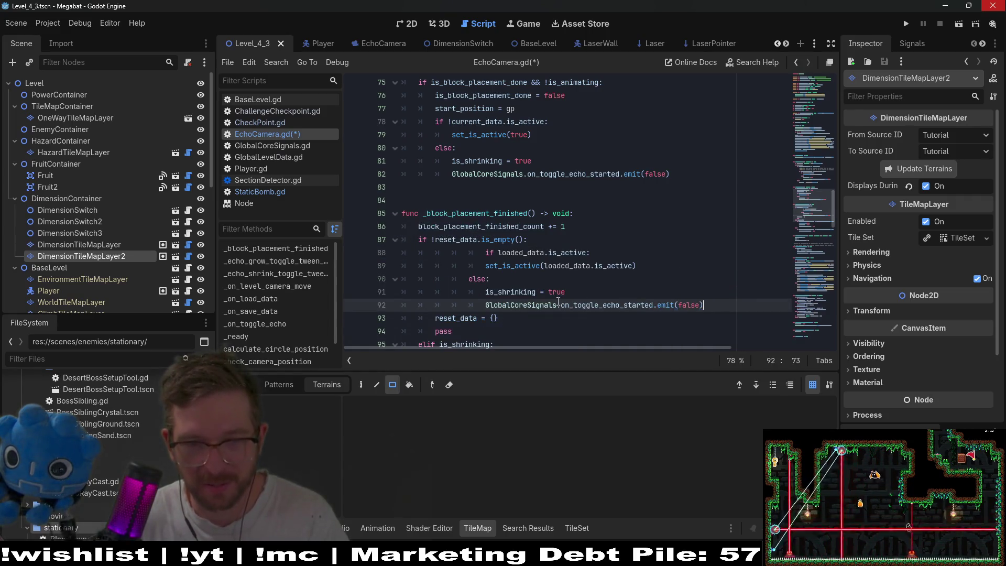
pyautogui.click(484, 252)
pyautogui.press('BackSpace')
pyautogui.keyDown('shift'); pyautogui.click(529, 306); pyautogui.keyUp('shift')
pyautogui.hotkey('shift', 'Tab')
pyautogui.hotkey('shift', 'Tab')
pyautogui.click(536, 282)
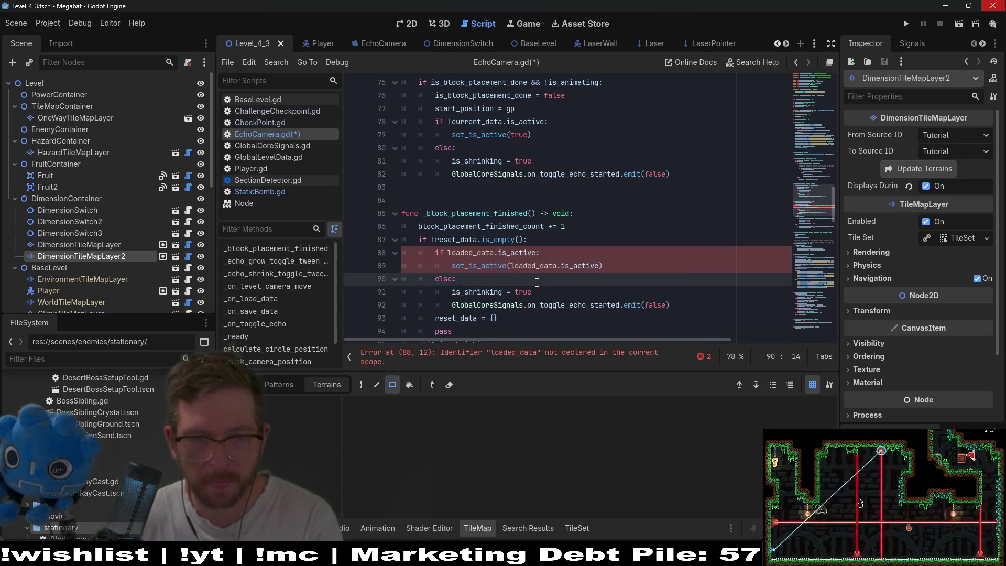
# Step: Replace loaded_data with reset_data on lines 88–89, delete the leftover pass, save, and run
pyautogui.doubleClick(461, 318)
pyautogui.hotkey('ctrl', 'c')
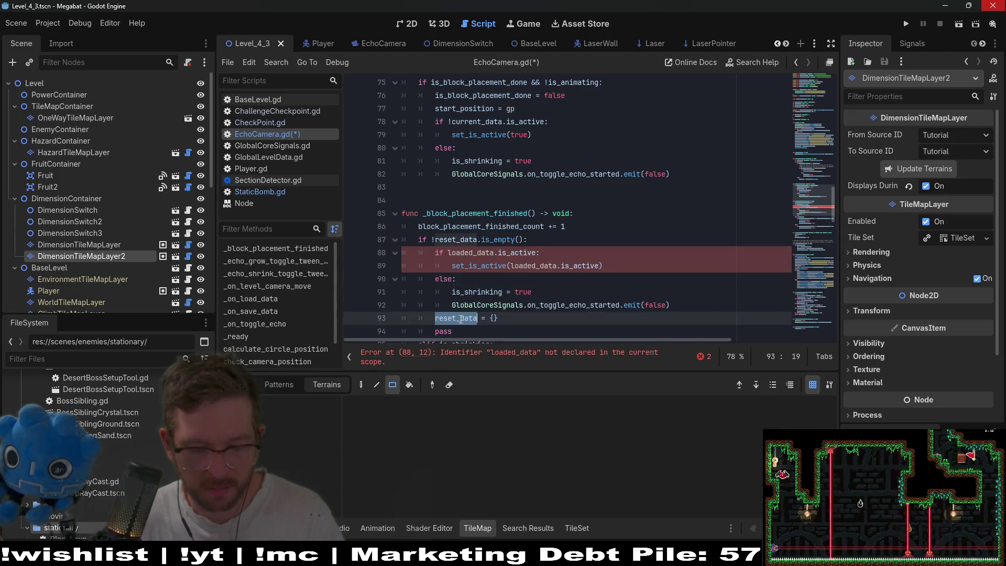
pyautogui.doubleClick(468, 253)
pyautogui.hotkey('ctrl', 'v')
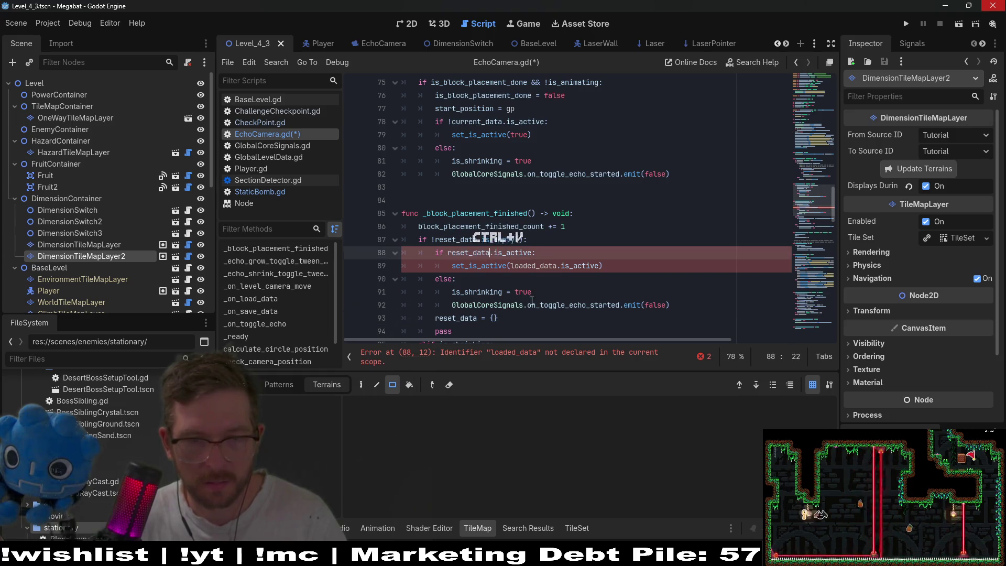
pyautogui.doubleClick(532, 266)
pyautogui.hotkey('ctrl', 'v')
pyautogui.scroll(-1, 591, 281)
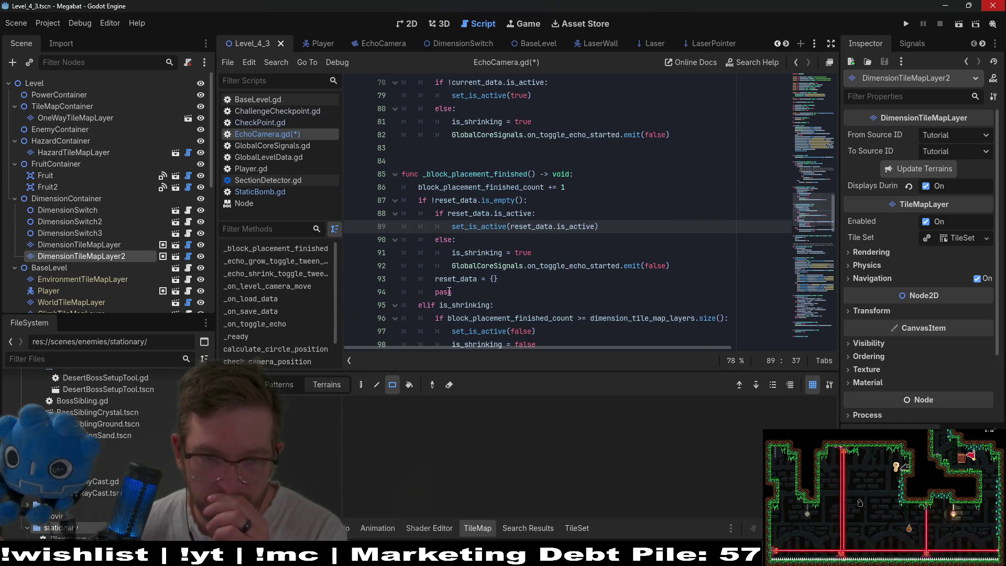
pyautogui.moveTo(451, 291); pyautogui.dragTo(505, 283)
pyautogui.press('BackSpace')
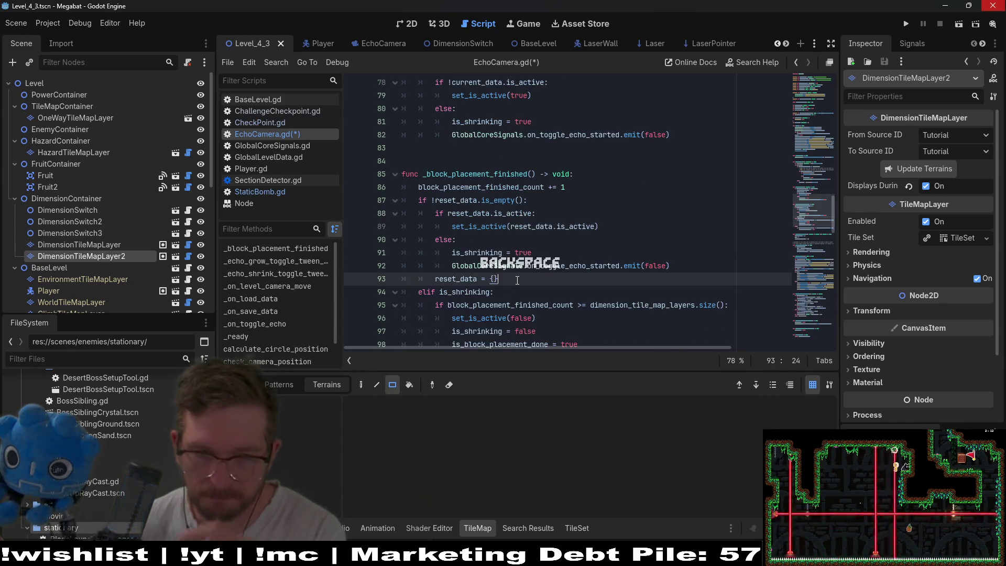
pyautogui.hotkey('ctrl', 's')
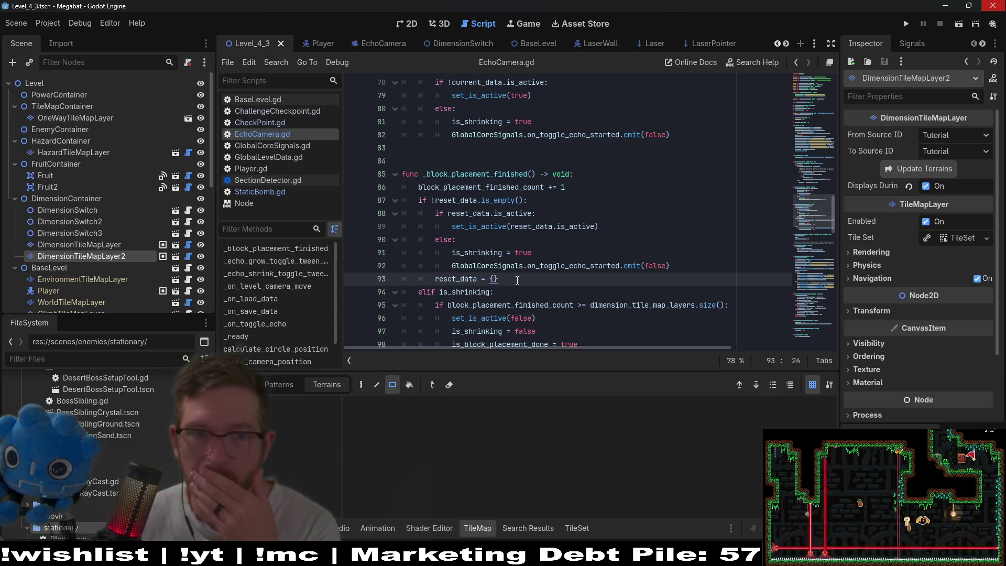
pyautogui.click(958, 27)
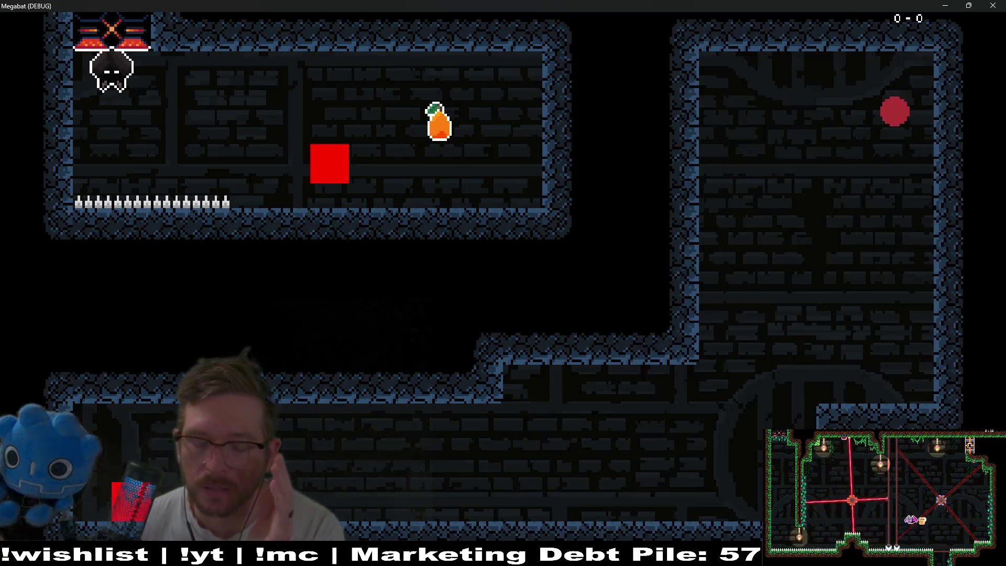
# Step: Fly the bat past the red block, grab the carrot, and carry it back
pyautogui.press('Right')
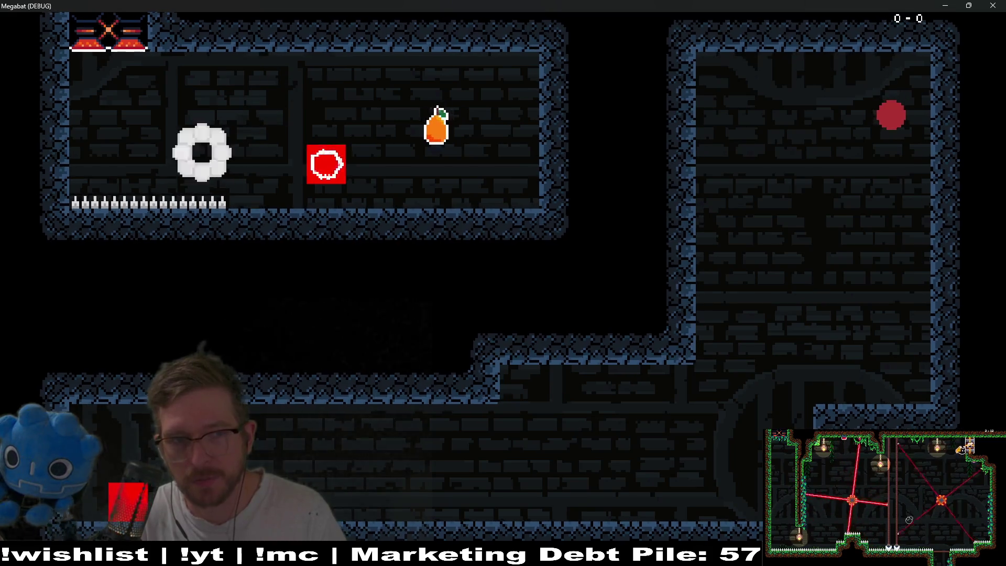
pyautogui.press('Right')
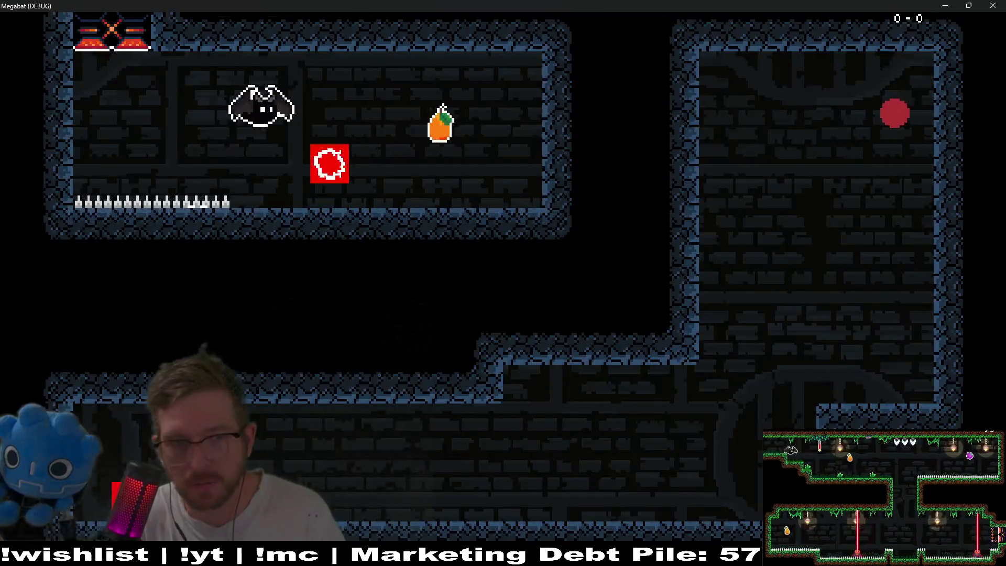
pyautogui.press('Down')
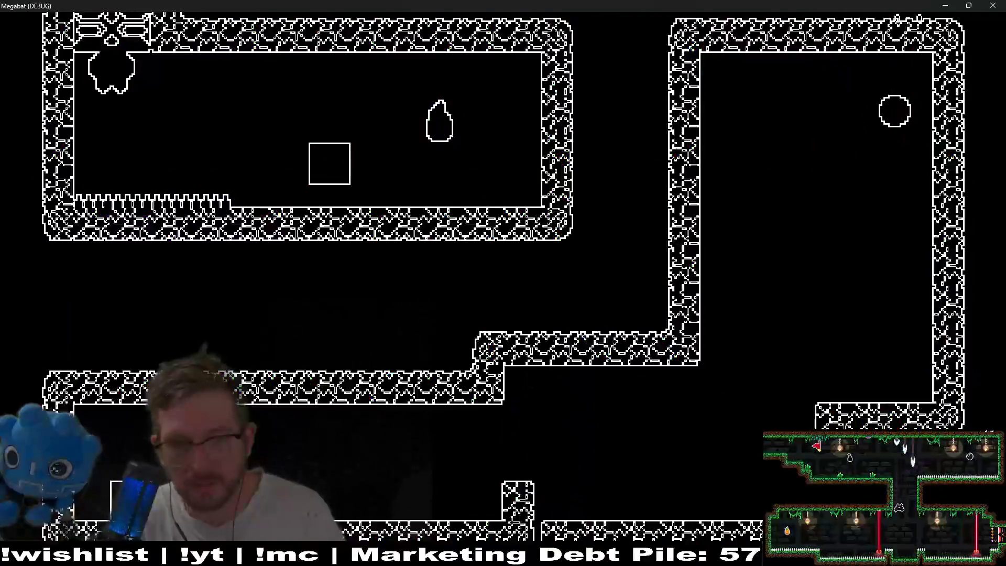
pyautogui.press('Right')
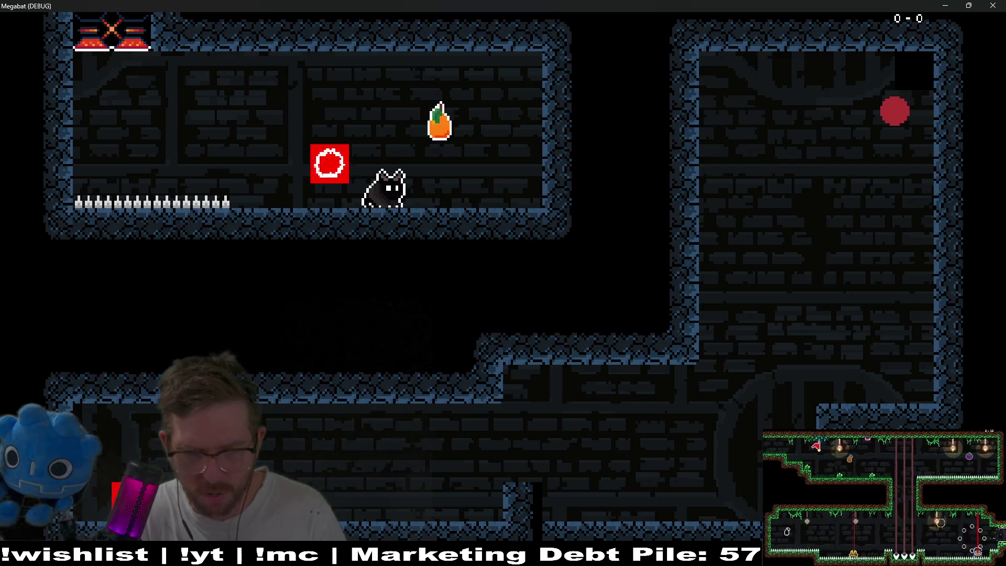
pyautogui.press('Right')
pyautogui.press('Up')
pyautogui.press('Left')
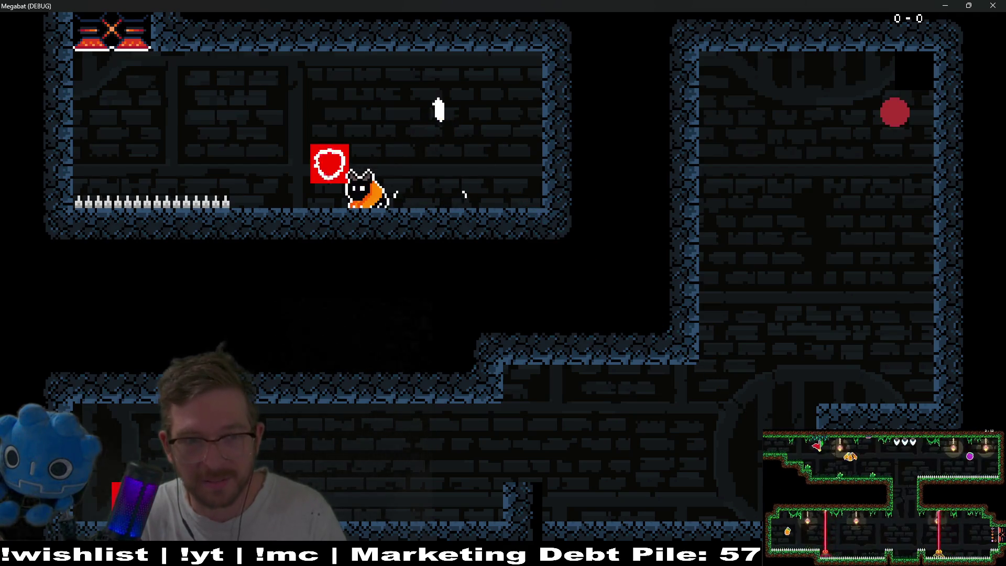
# Step: Fire an echo pulse, land beside the red block, and close the game
pyautogui.press('space')
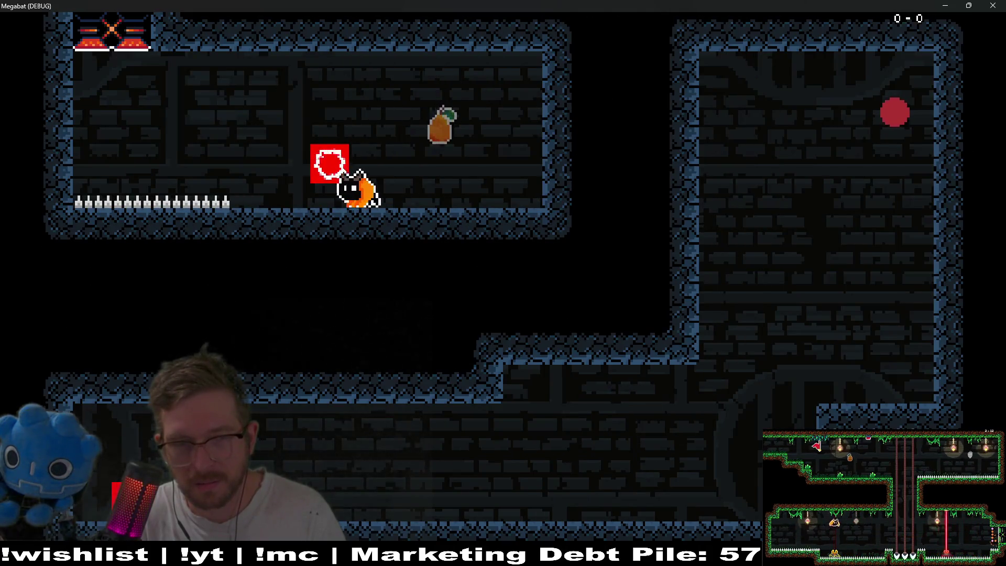
pyautogui.press('Left')
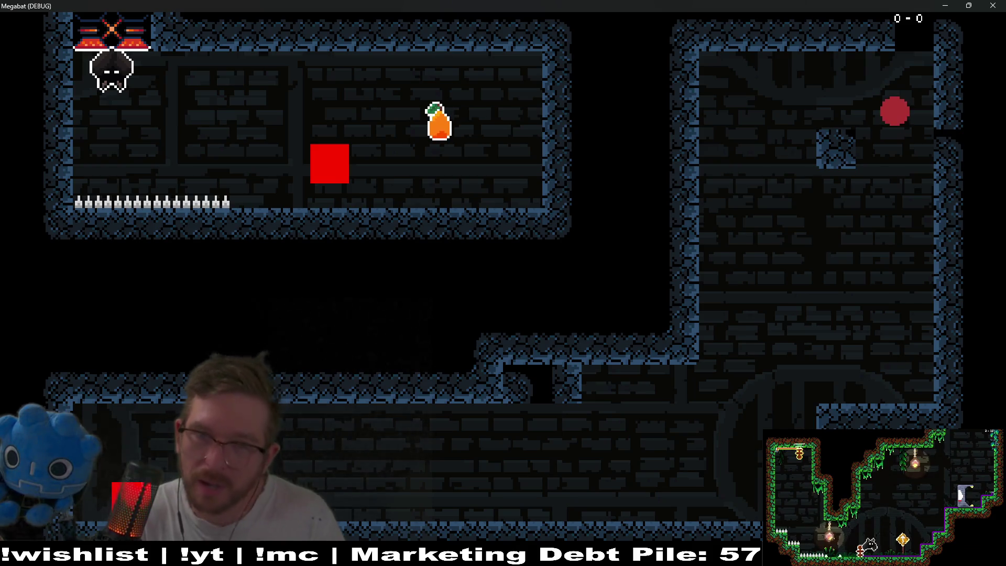
pyautogui.press('Right')
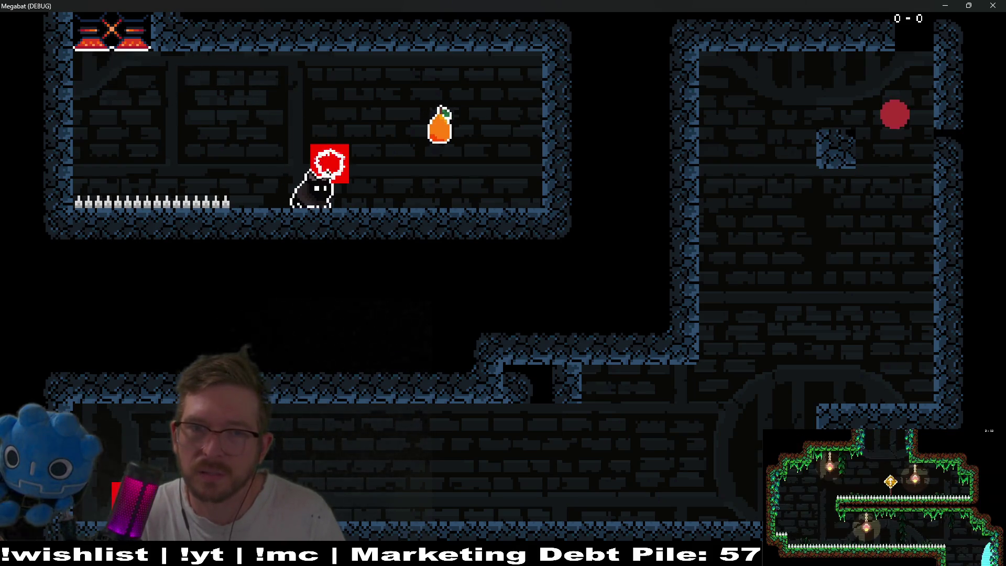
pyautogui.press('Left')
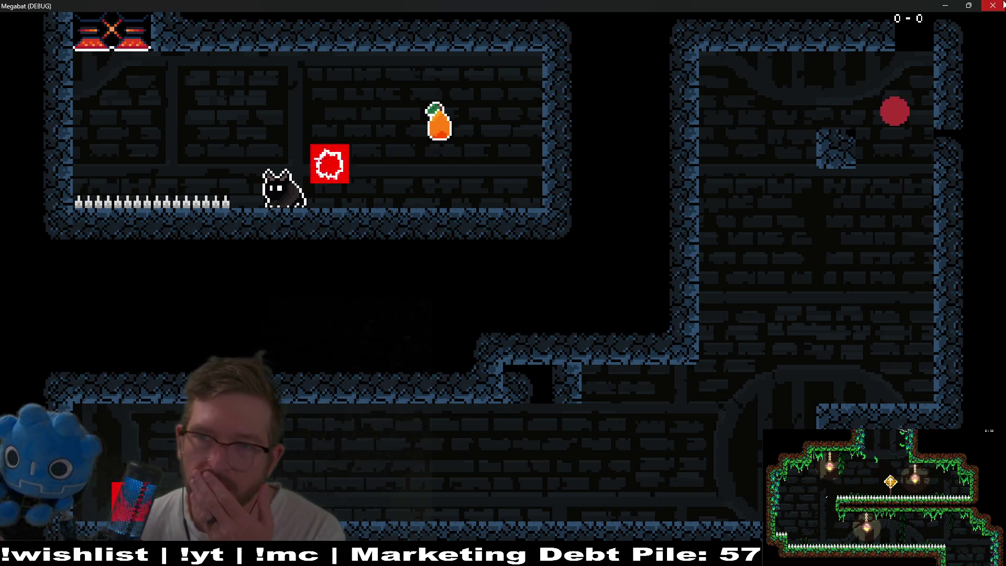
pyautogui.click(1002, 6)
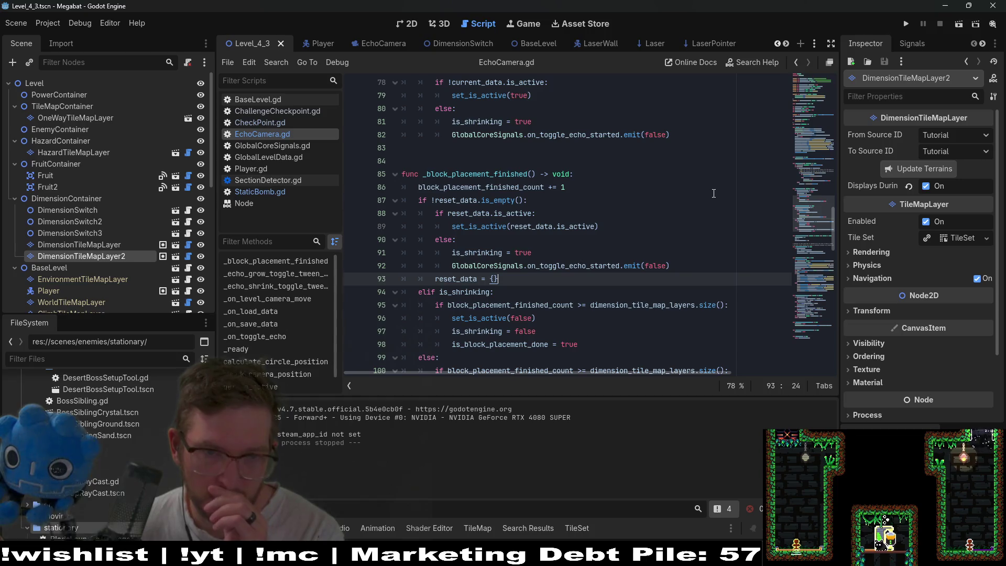
pyautogui.scroll(-1, 714, 193)
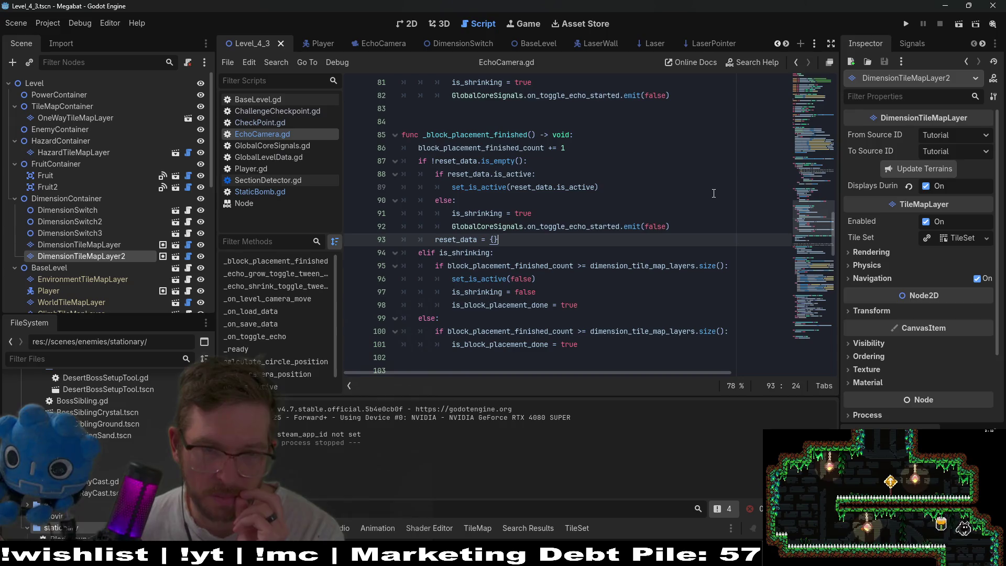
pyautogui.doubleClick(457, 161)
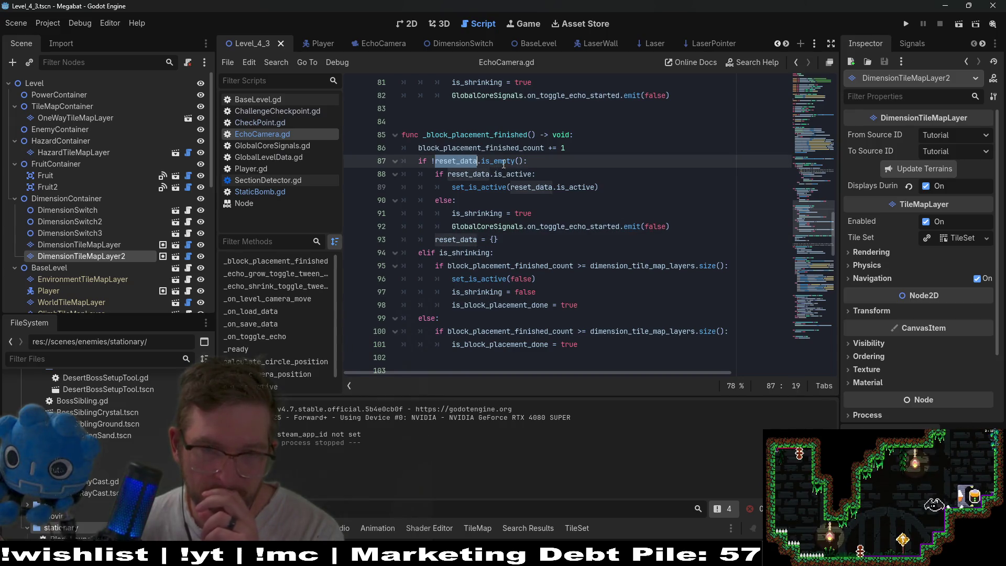
pyautogui.doubleClick(469, 175)
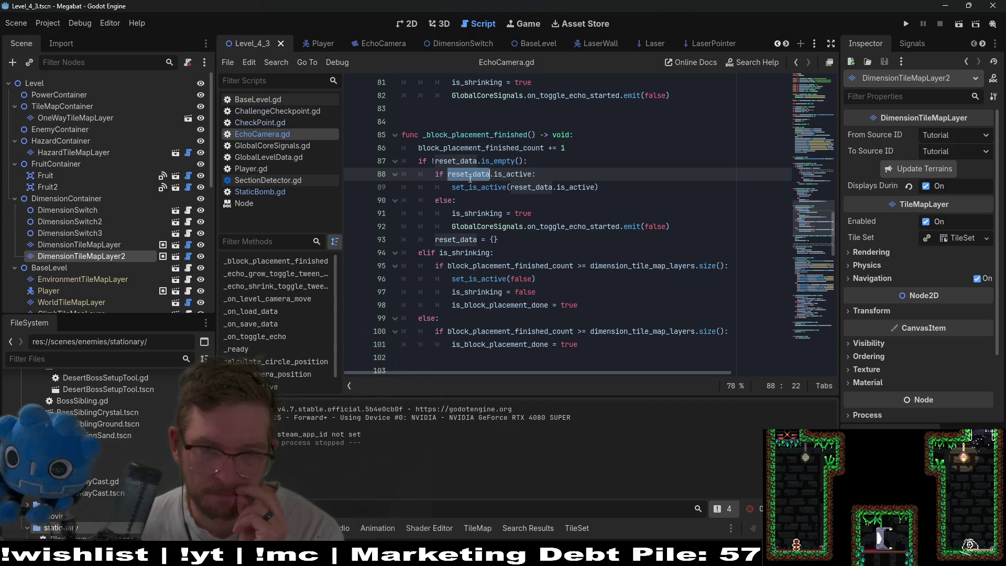
pyautogui.doubleClick(511, 174)
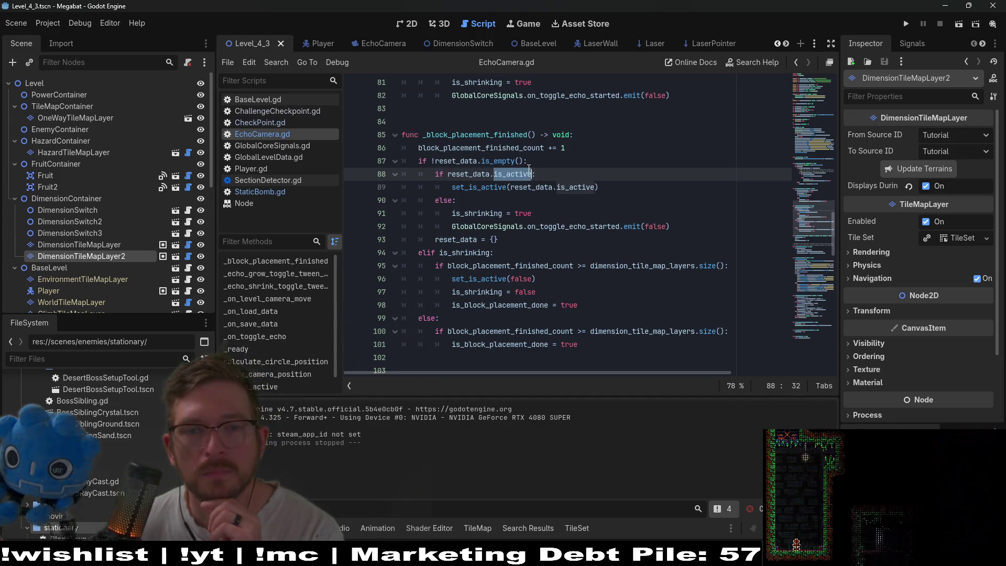
pyautogui.click(537, 214)
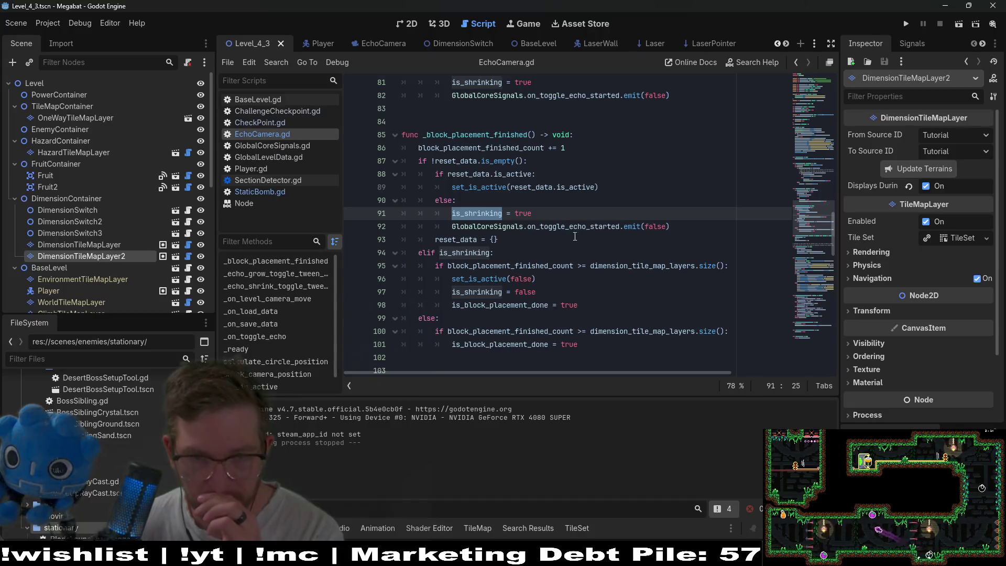
pyautogui.doubleClick(582, 227)
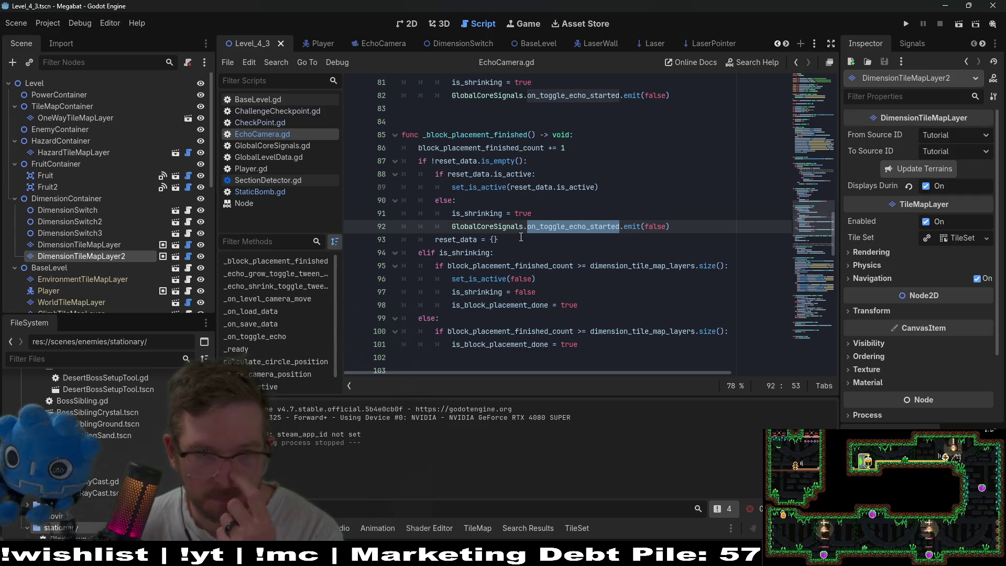
pyautogui.doubleClick(514, 151)
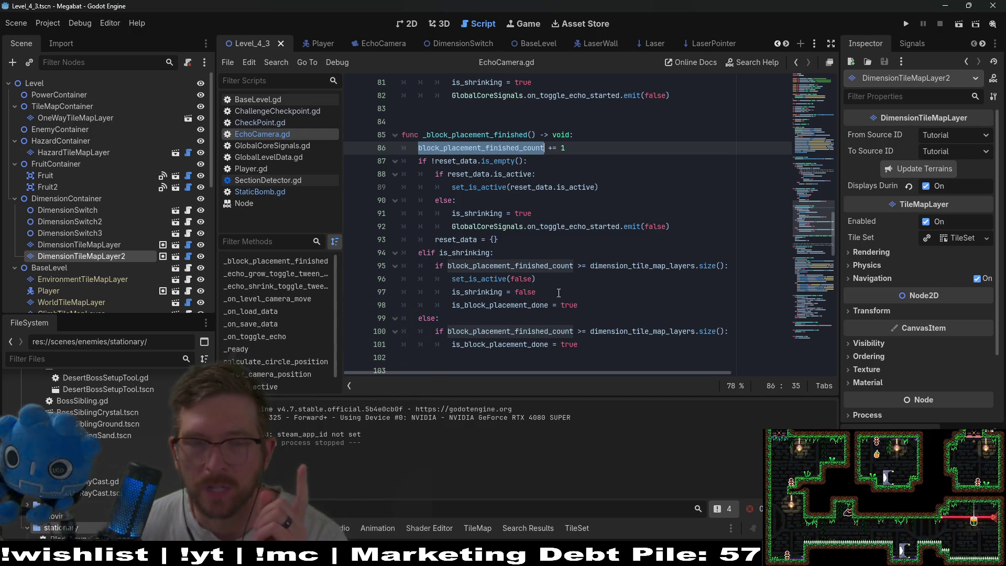
pyautogui.doubleClick(521, 265)
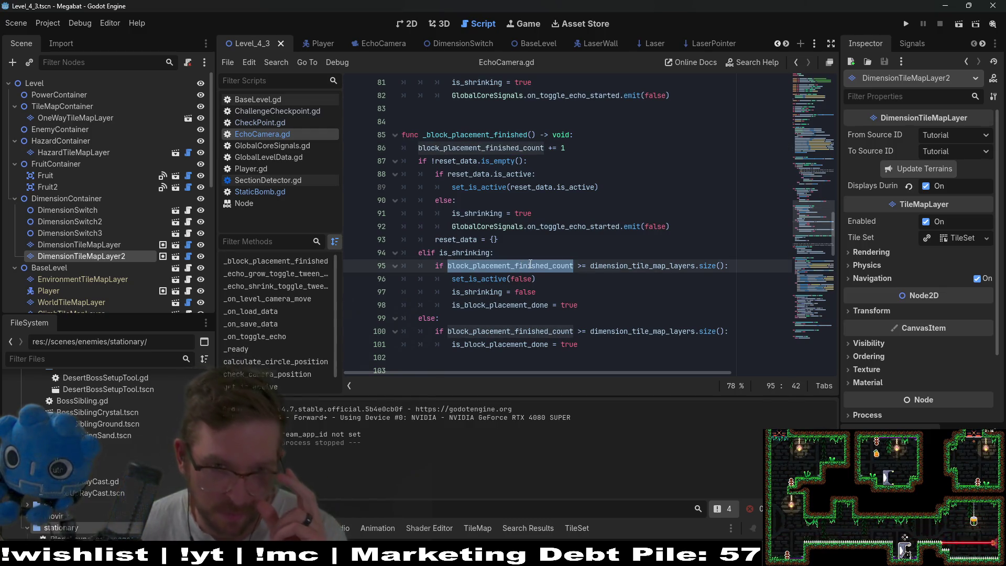
pyautogui.click(496, 148)
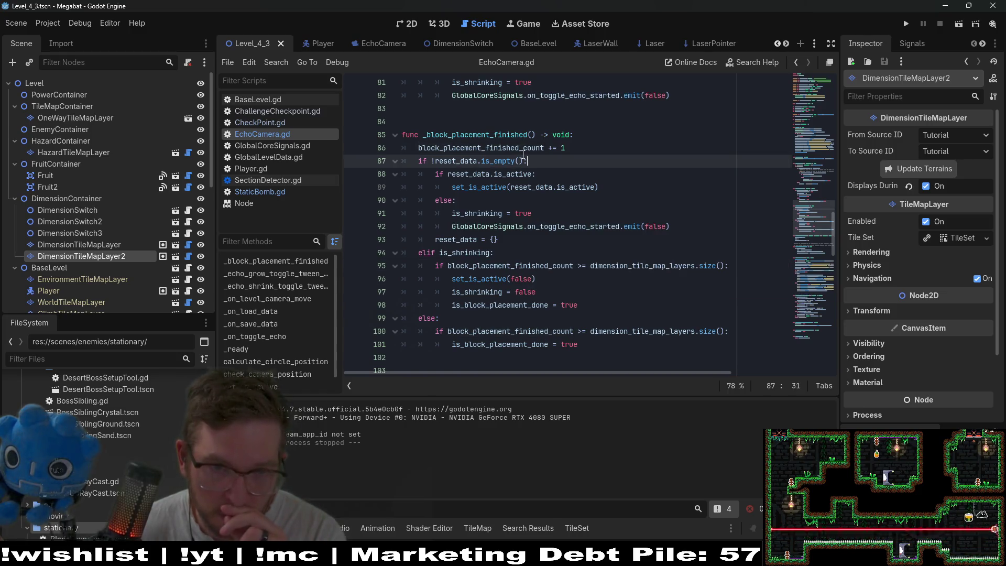
pyautogui.doubleClick(496, 148)
# Step: Paste line 95's layer-count condition below line 87, indent the restore under it, save, and run
pyautogui.moveTo(733, 266); pyautogui.dragTo(431, 266)
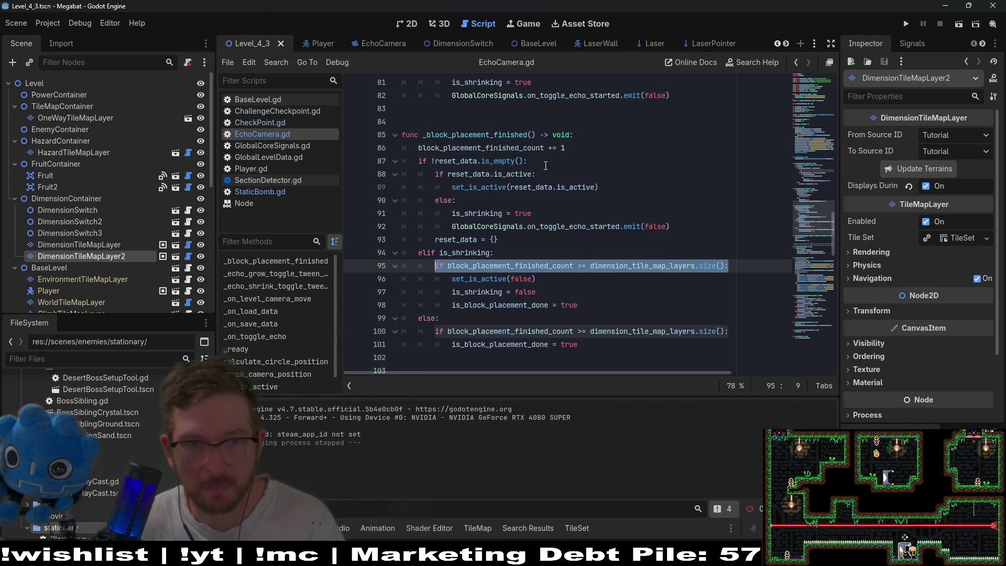
pyautogui.click(568, 148)
pyautogui.click(597, 161)
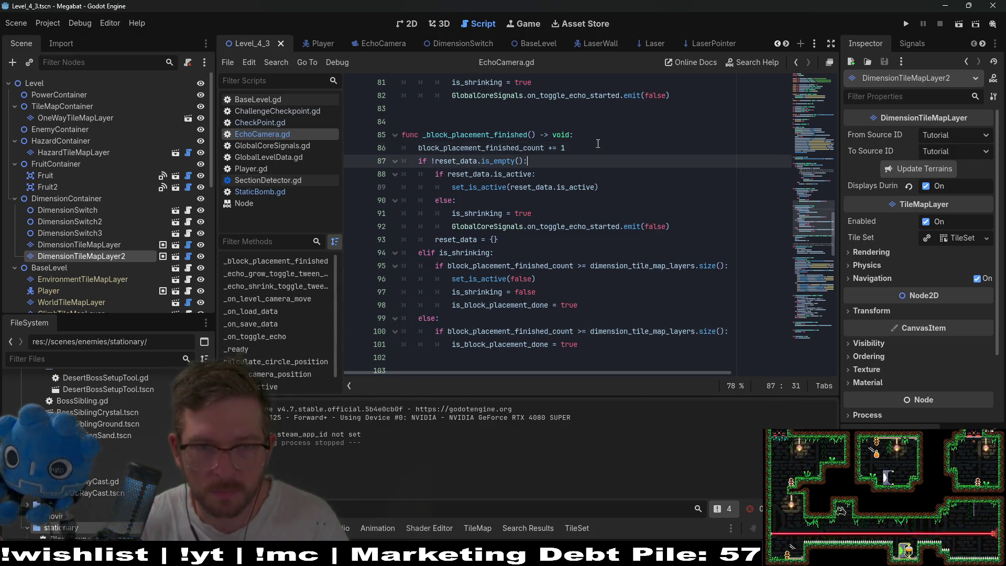
pyautogui.press('Return')
pyautogui.write('if block_placement_finished_count >= dimension_tile_map_layers.size():')
pyautogui.moveTo(516, 259); pyautogui.dragTo(348, 189)
pyautogui.press('Tab')
pyautogui.click(564, 186)
pyautogui.hotkey('ctrl', 's')
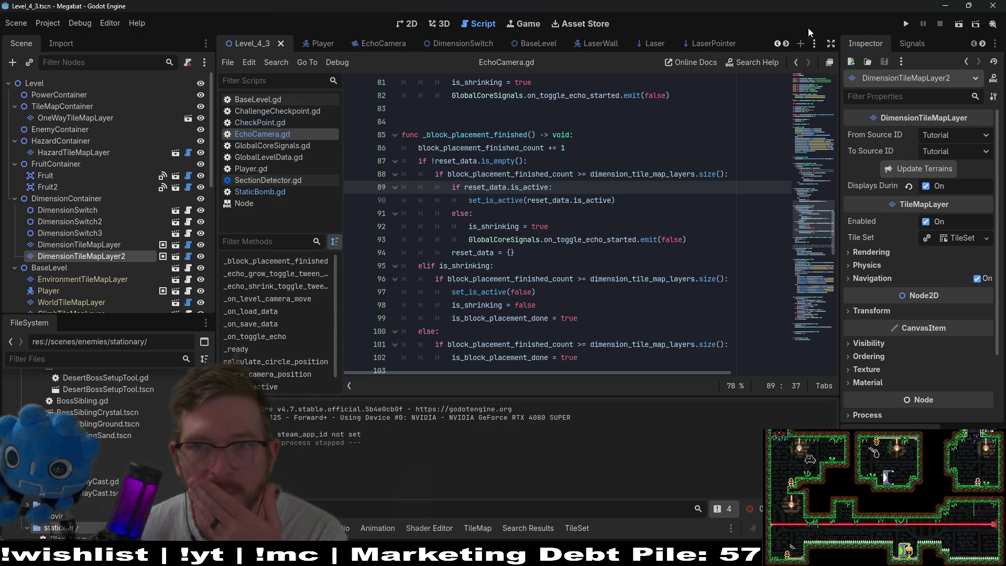
pyautogui.click(960, 25)
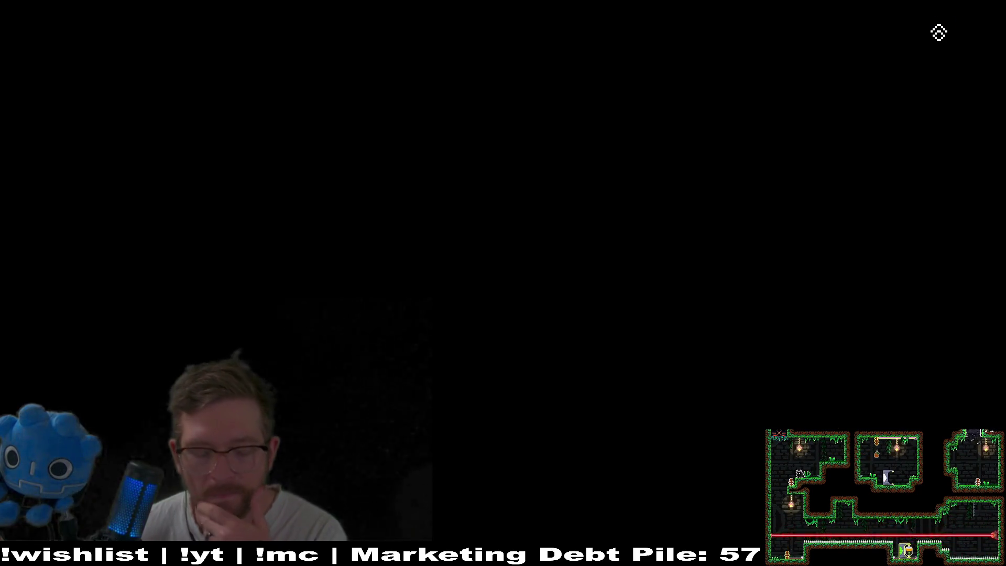
# Step: Move the character past the red block, firing echo pulses, and drop to the floor
pyautogui.press('Right')
pyautogui.press('Left')
pyautogui.press('space')
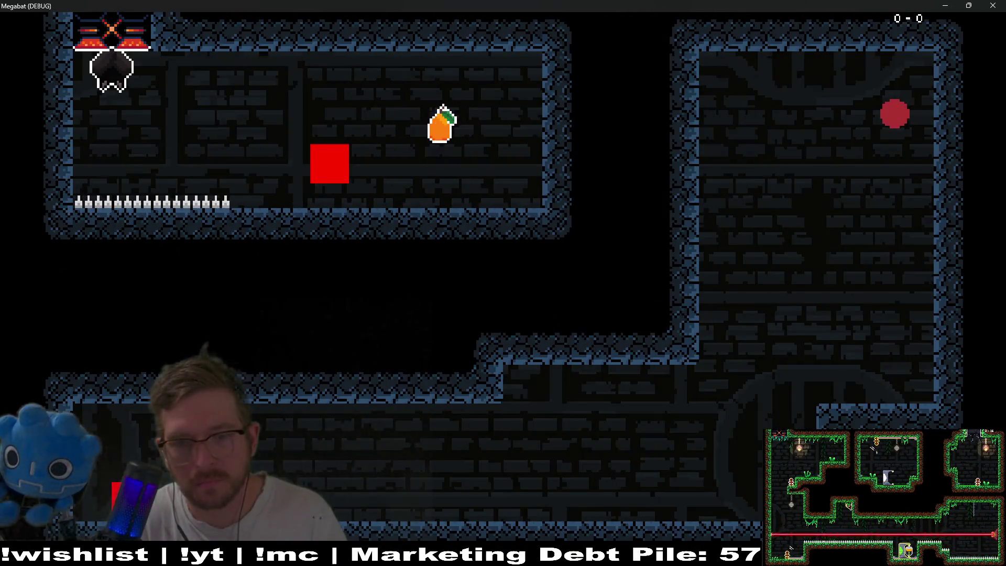
pyautogui.press('Right')
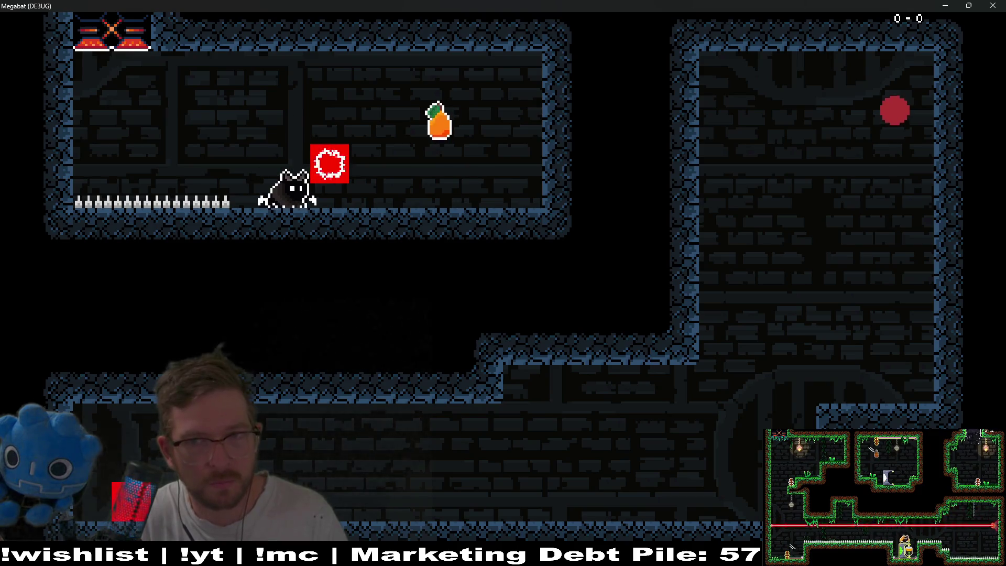
pyautogui.press('Right')
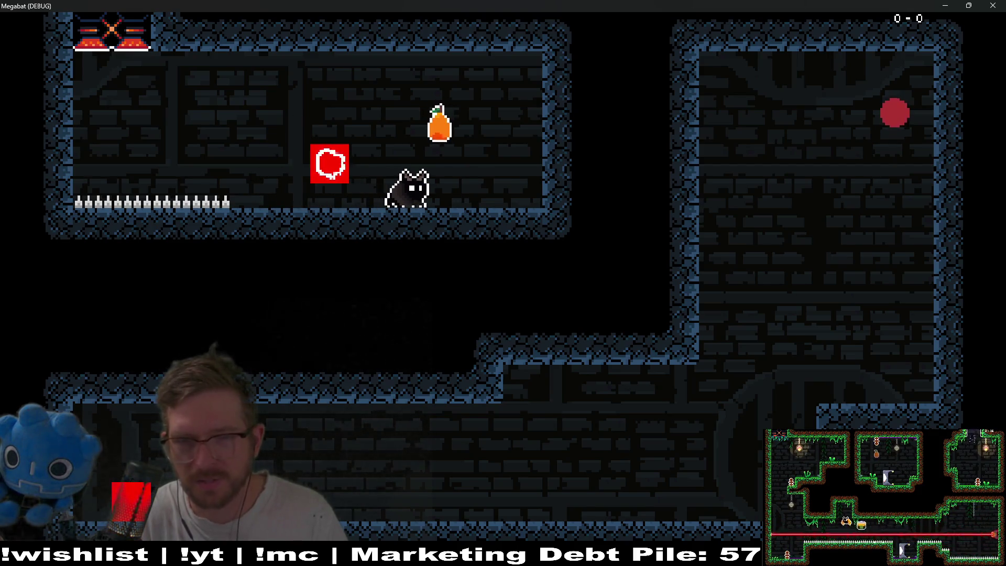
pyautogui.press('space')
pyautogui.press('Right')
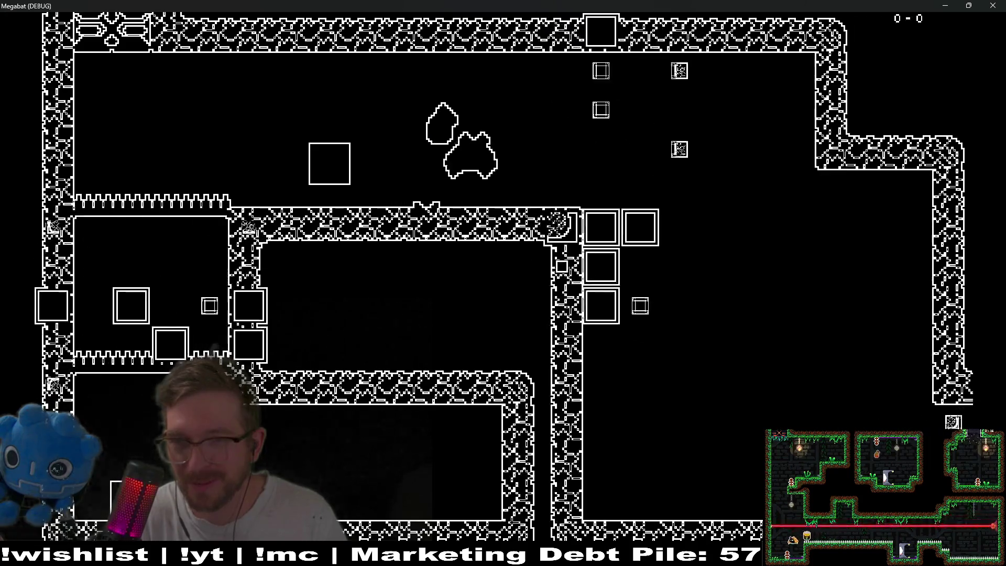
pyautogui.press('Right')
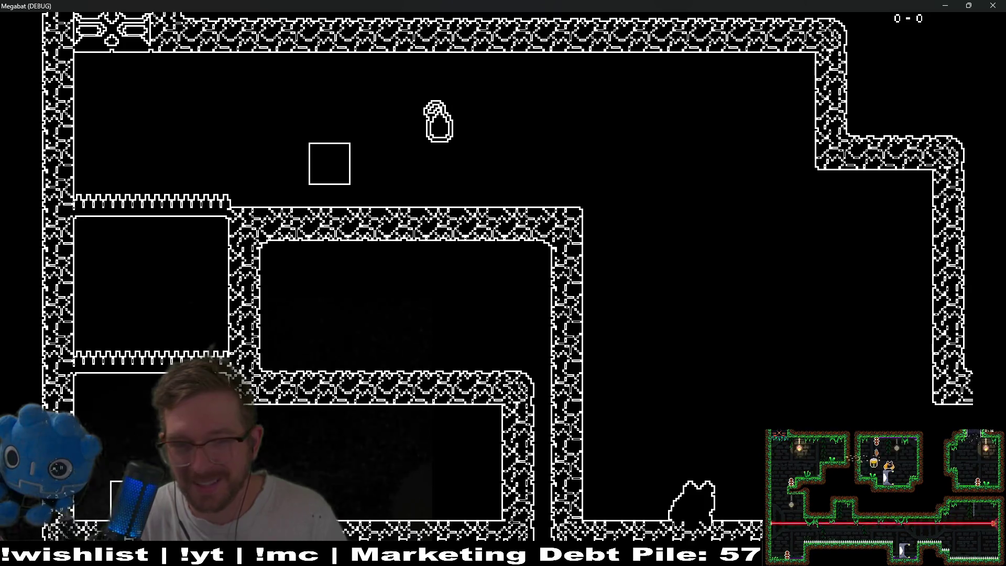
# Step: Fly into the right room toward the red orb and back, then close the debug game
pyautogui.press('Left')
pyautogui.press('Left')
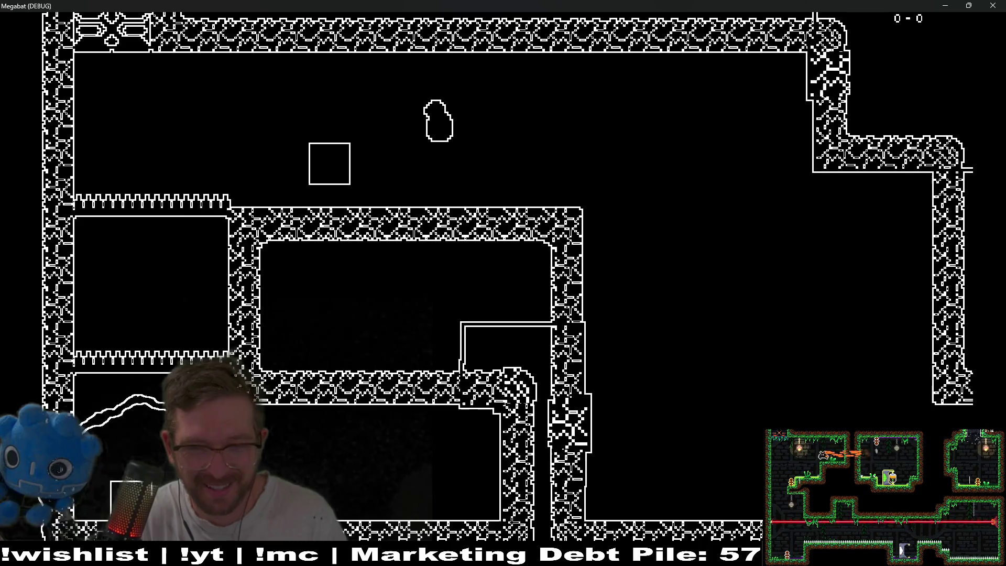
pyautogui.press('Right')
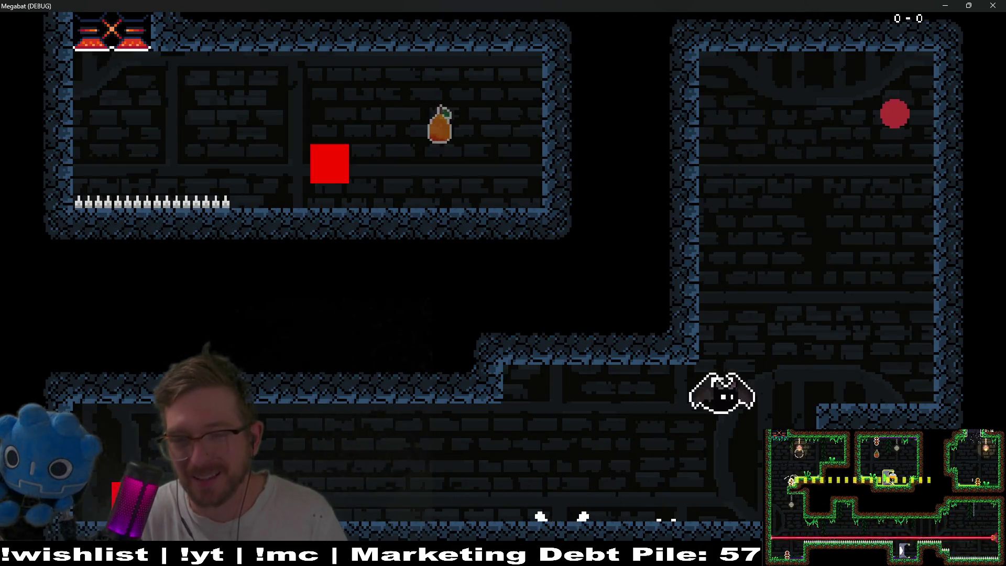
pyautogui.press('Left')
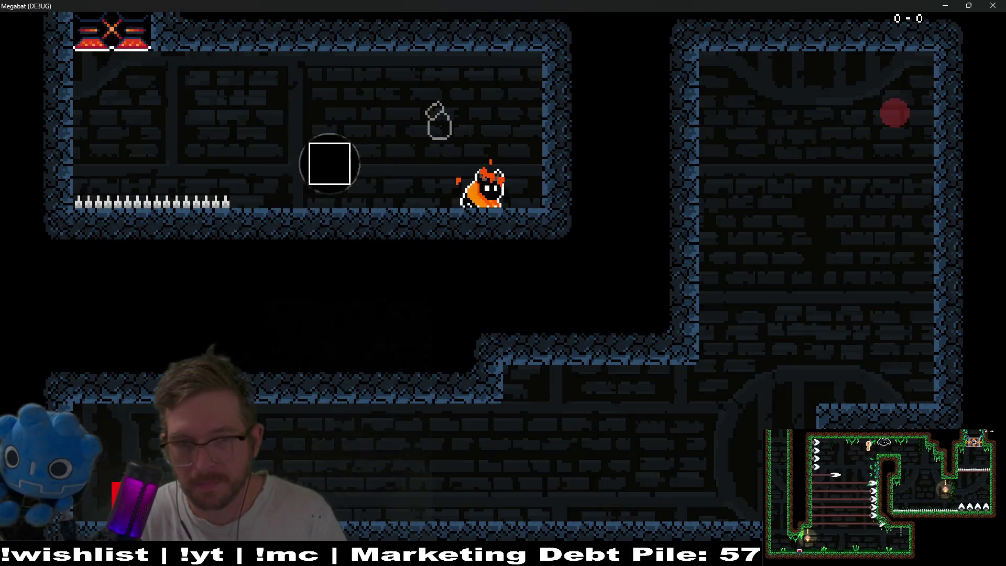
pyautogui.press('Left')
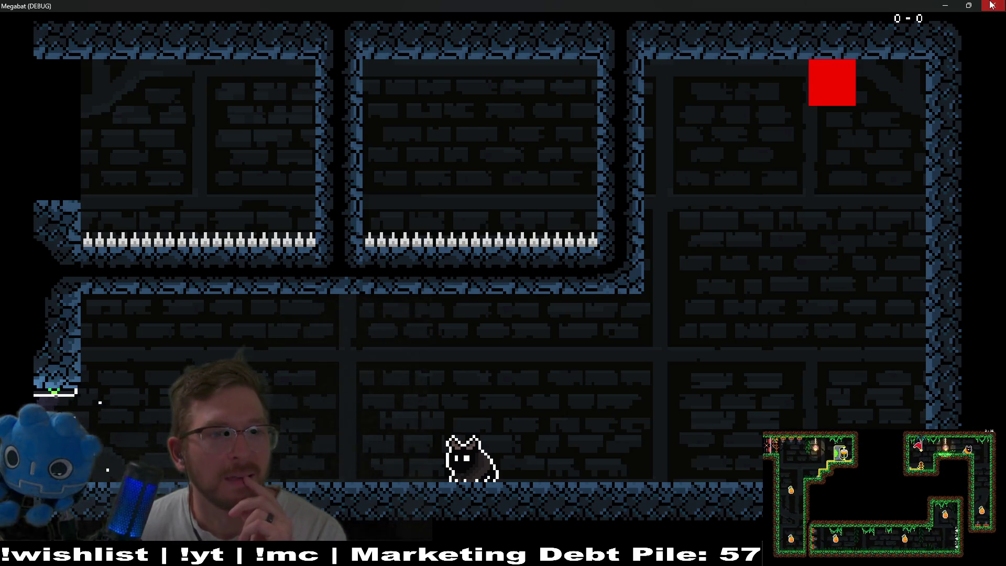
pyautogui.click(993, 5)
# Step: In the 2D view, select DimensionTileMapLayer and choose the cave tileset as tile source
pyautogui.click(398, 23)
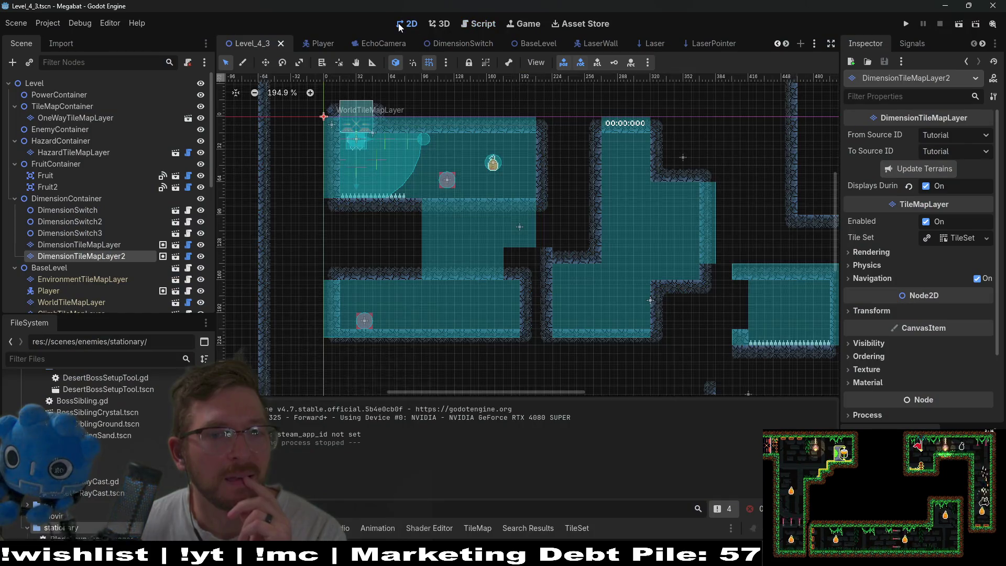
pyautogui.scroll(2, 665, 294)
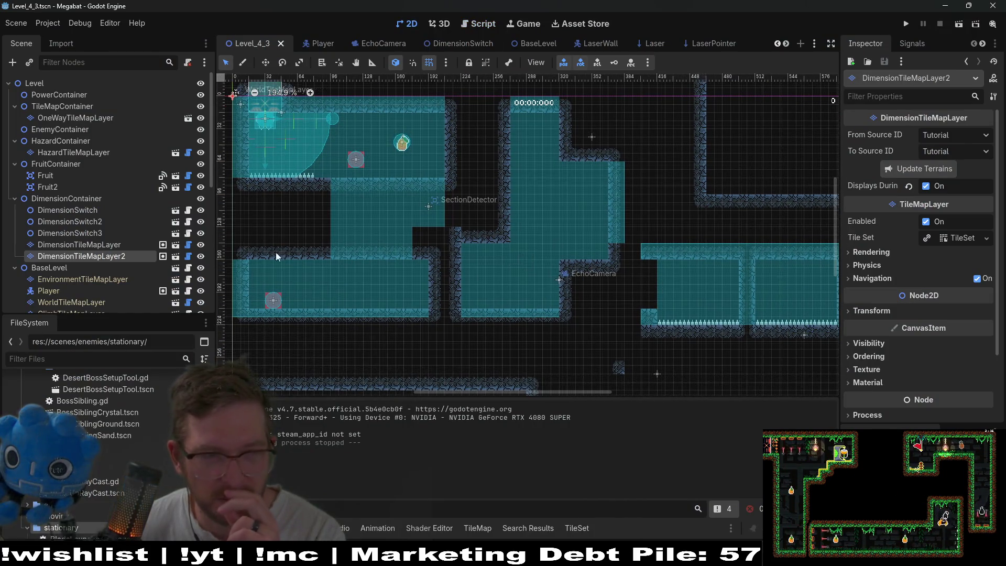
pyautogui.click(135, 249)
pyautogui.click(130, 257)
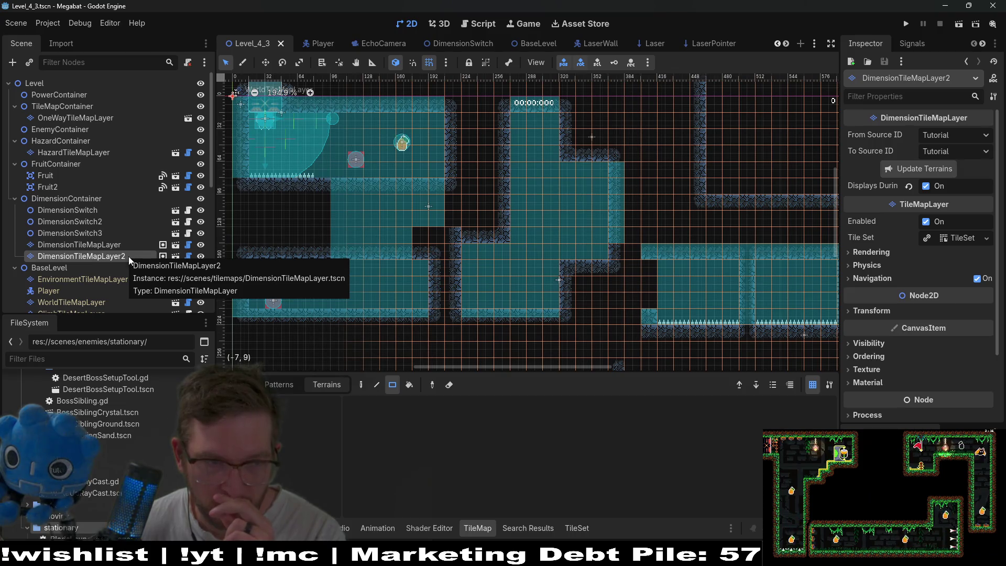
pyautogui.click(108, 245)
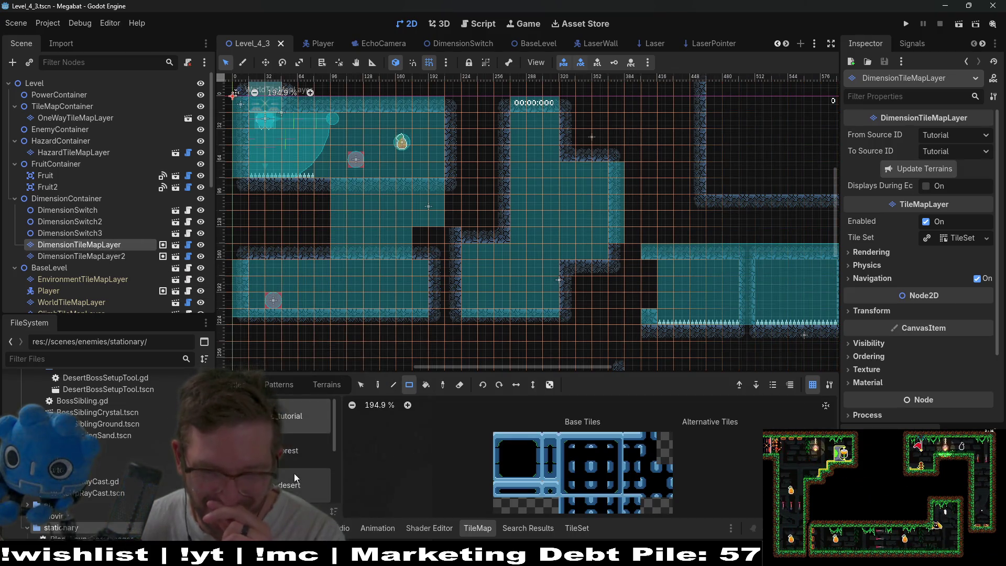
pyautogui.scroll(-3, 294, 473)
pyautogui.click(295, 480)
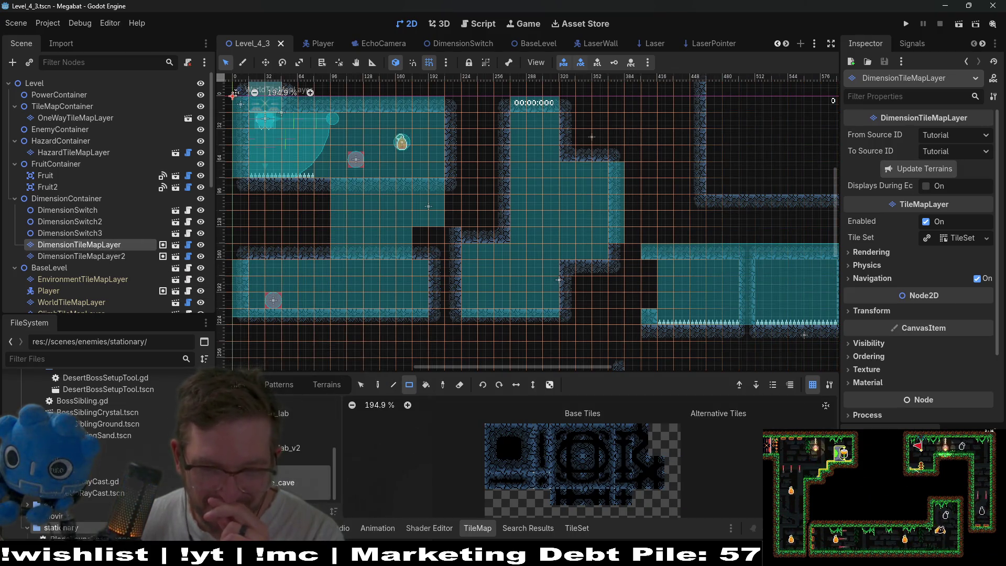
# Step: Paint a three-tile column into DimensionTileMapLayer, then save and relaunch the game
pyautogui.click(201, 245)
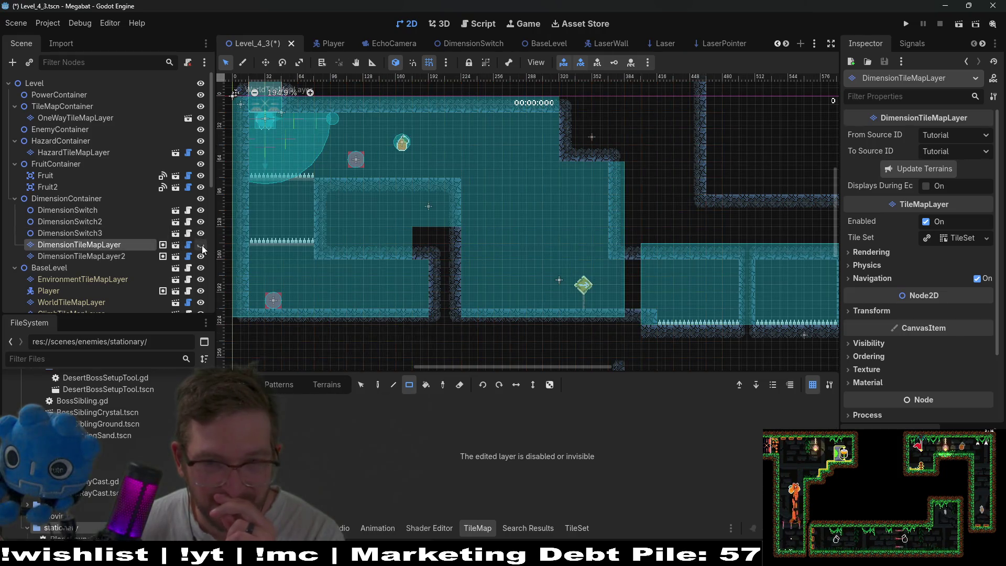
pyautogui.click(202, 245)
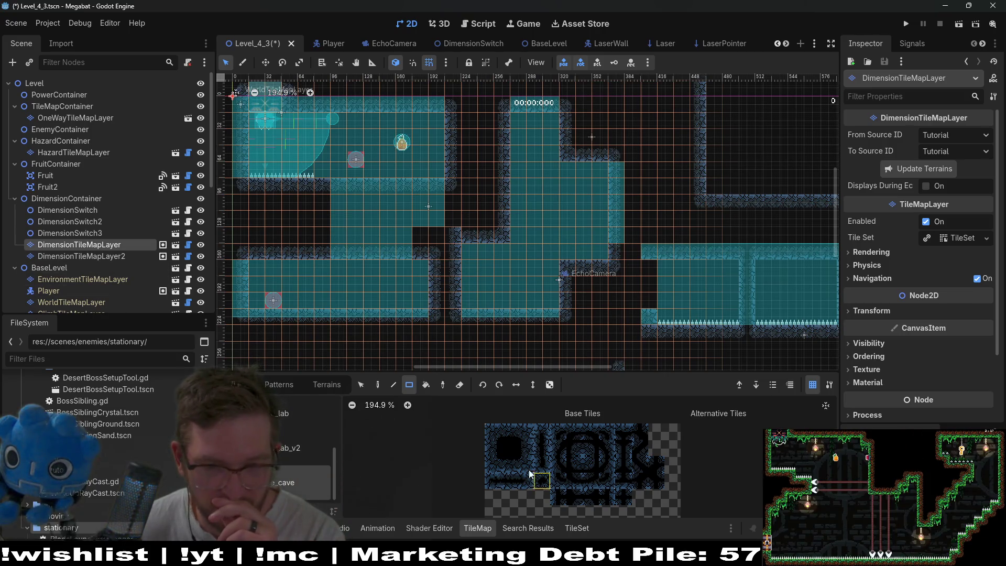
pyautogui.moveTo(645, 309); pyautogui.dragTo(645, 309)
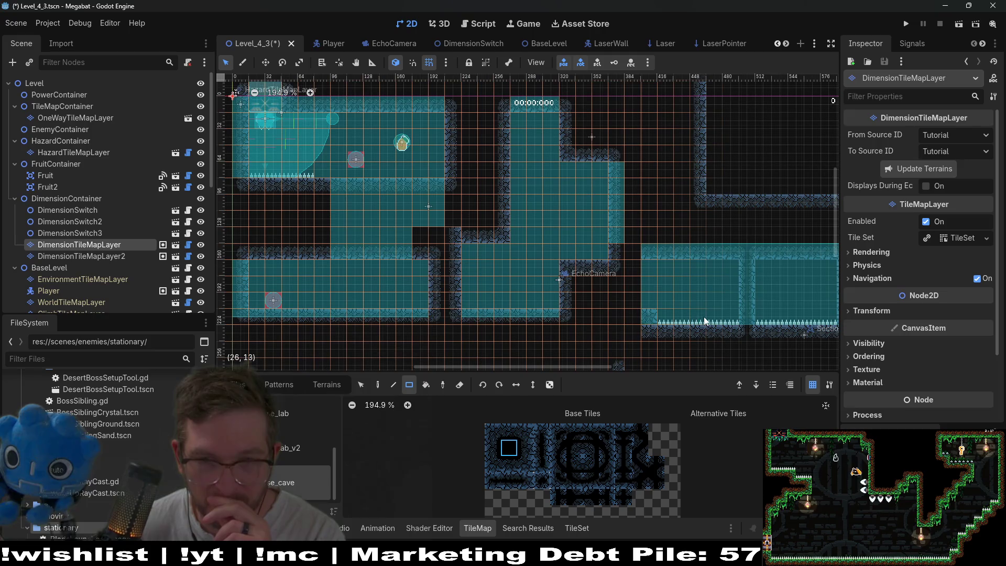
pyautogui.hscroll(5, 682, 283)
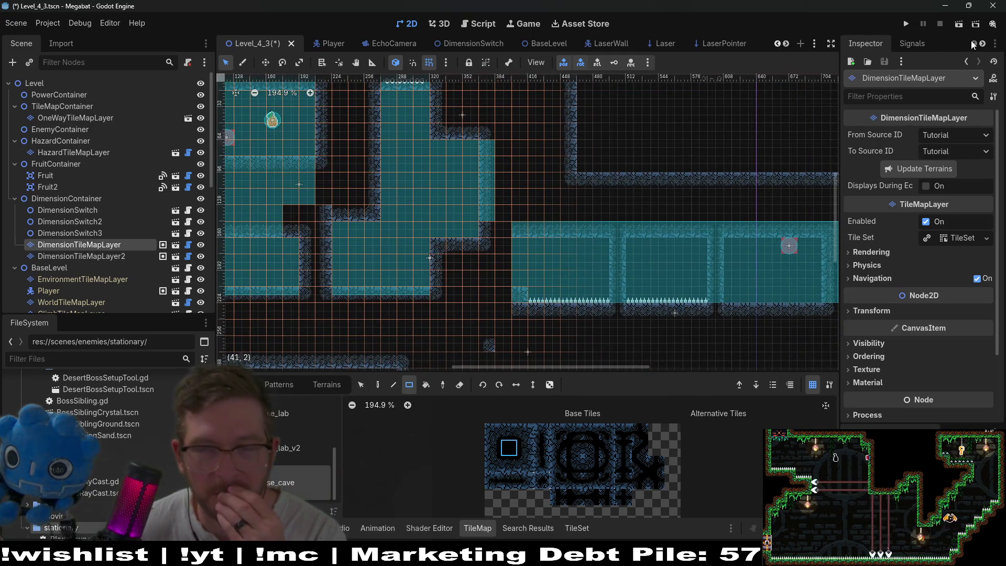
pyautogui.click(956, 28)
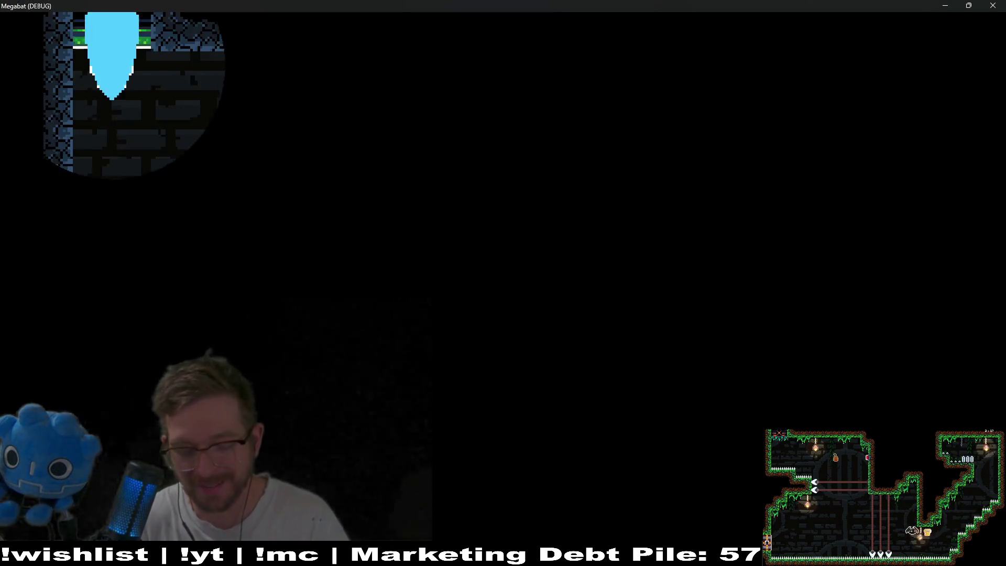
# Step: Fly the bat right and down through the first rooms, pinging echolocation to reveal the level
pyautogui.press('Right')
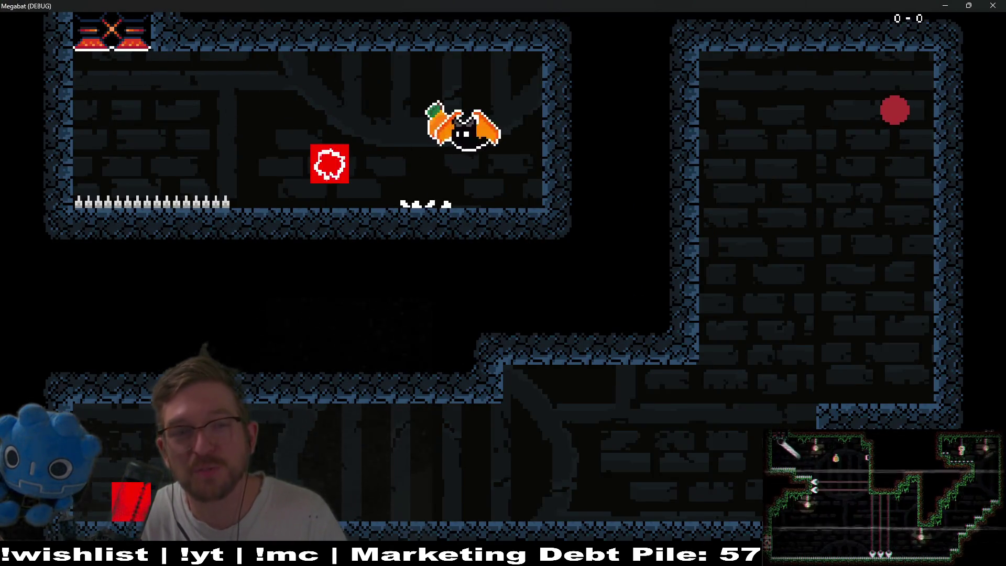
pyautogui.press('space')
pyautogui.press('Right')
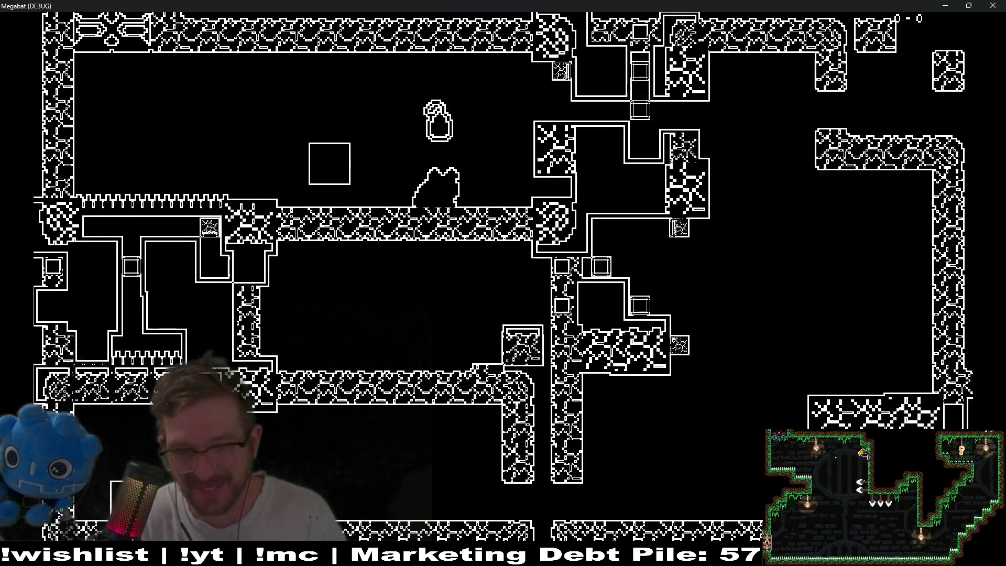
pyautogui.press('Down')
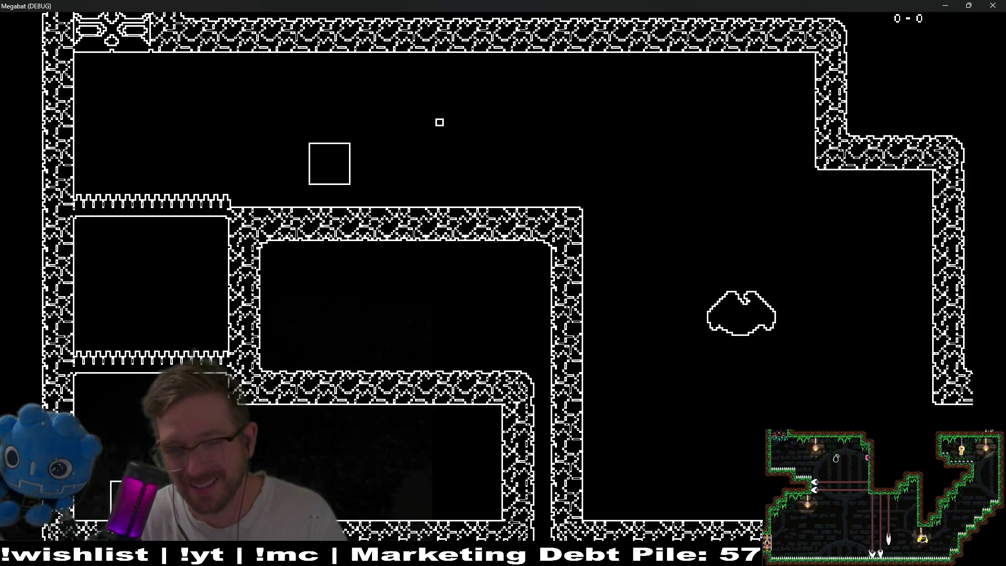
pyautogui.press('Left')
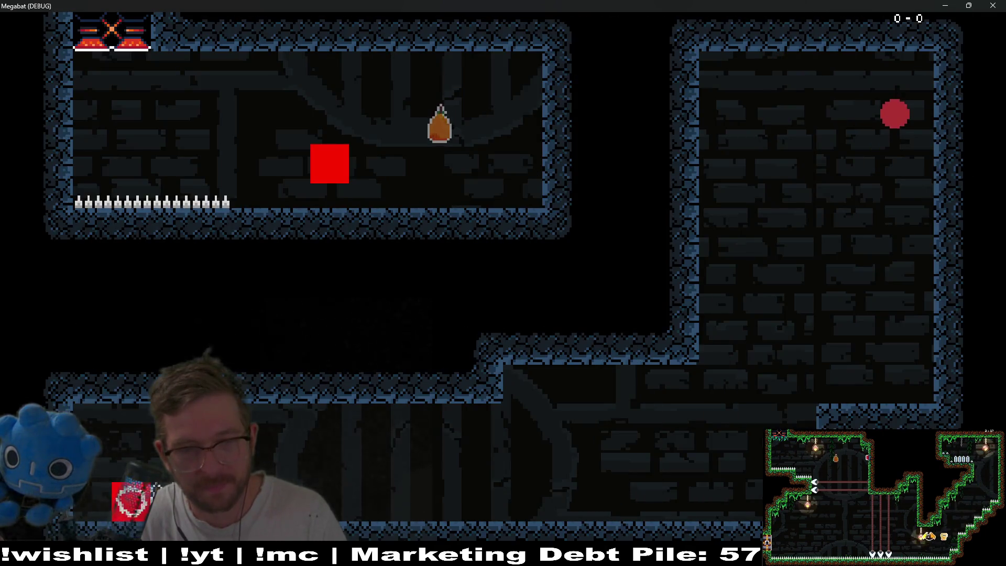
pyautogui.press('space')
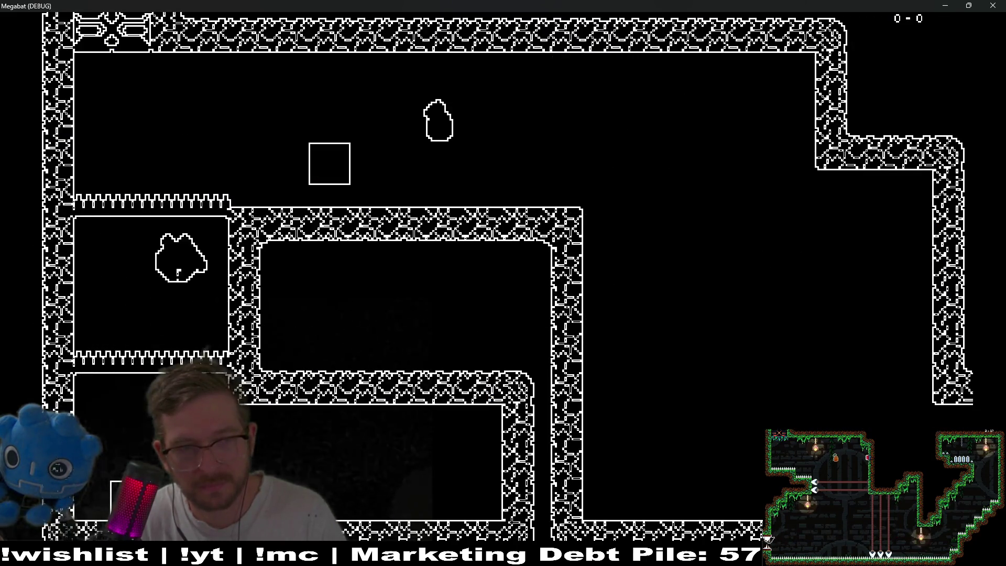
pyautogui.press('Right')
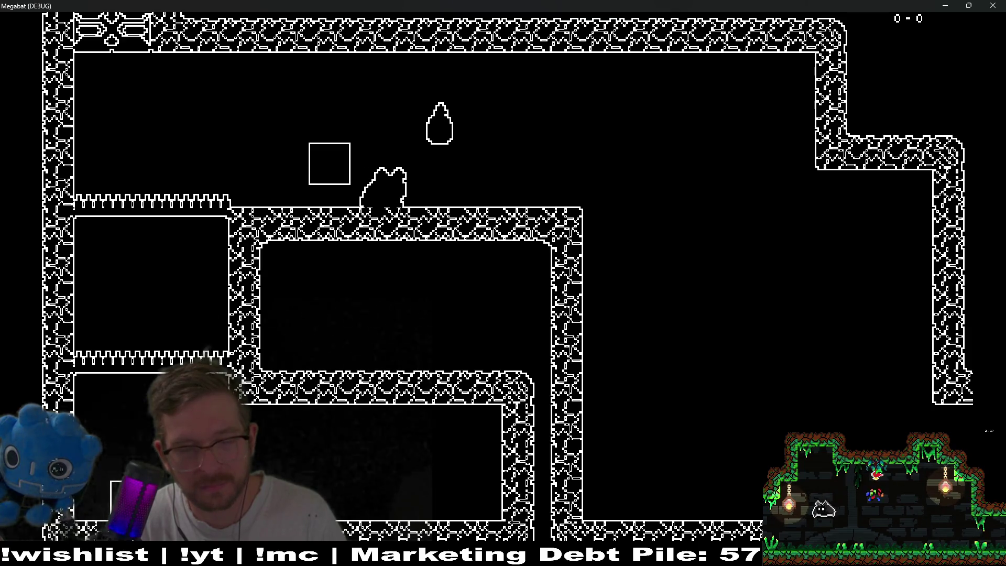
pyautogui.press('space')
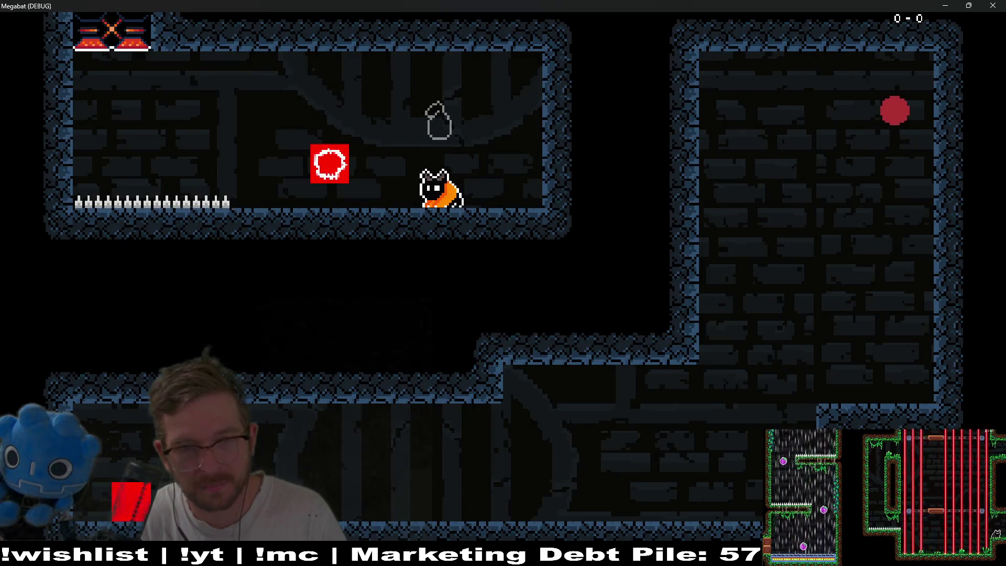
pyautogui.press('space')
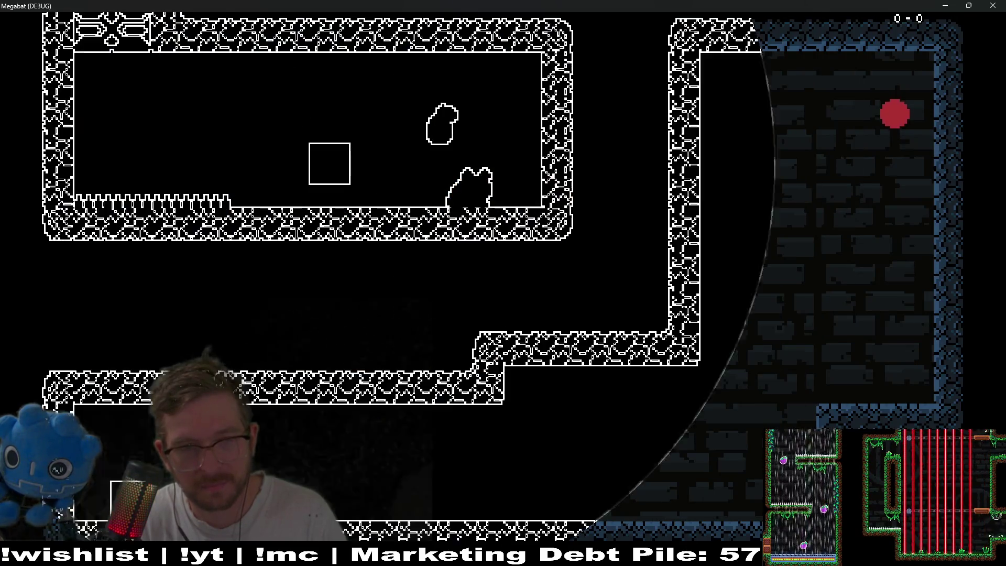
pyautogui.press('Right')
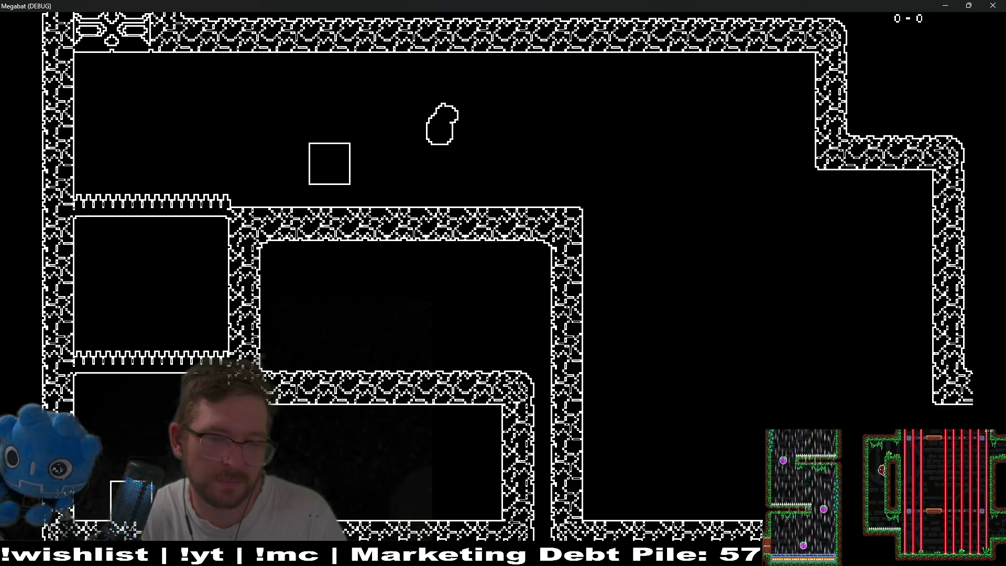
pyautogui.press('Right')
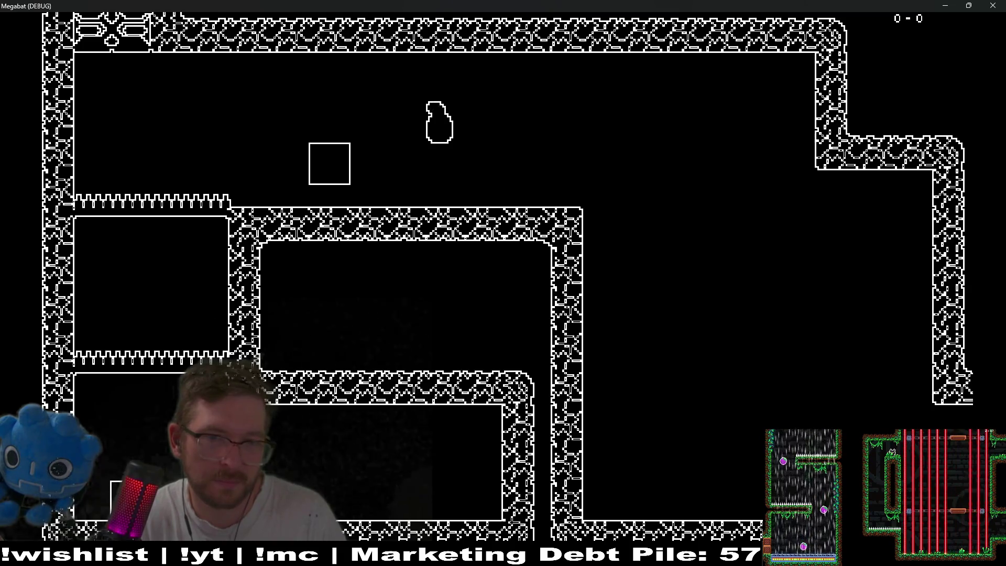
pyautogui.press('Left')
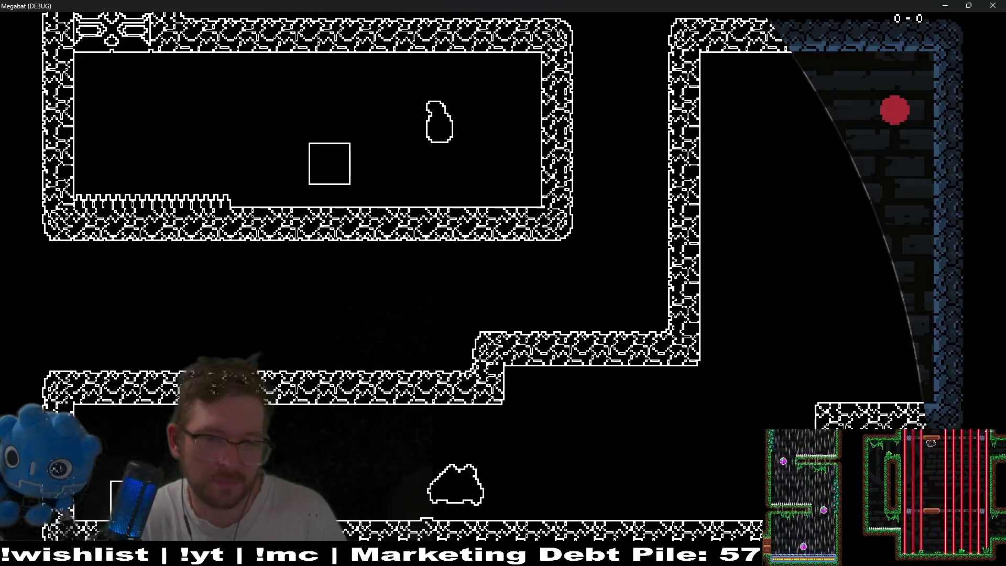
# Step: Rise into the right room, collect the red orb, fly onward, then close the test game
pyautogui.press('Right')
pyautogui.press('space')
pyautogui.press('space')
pyautogui.press('space')
pyautogui.press('Left')
pyautogui.press('Left')
pyautogui.press('x')
pyautogui.press('Left')
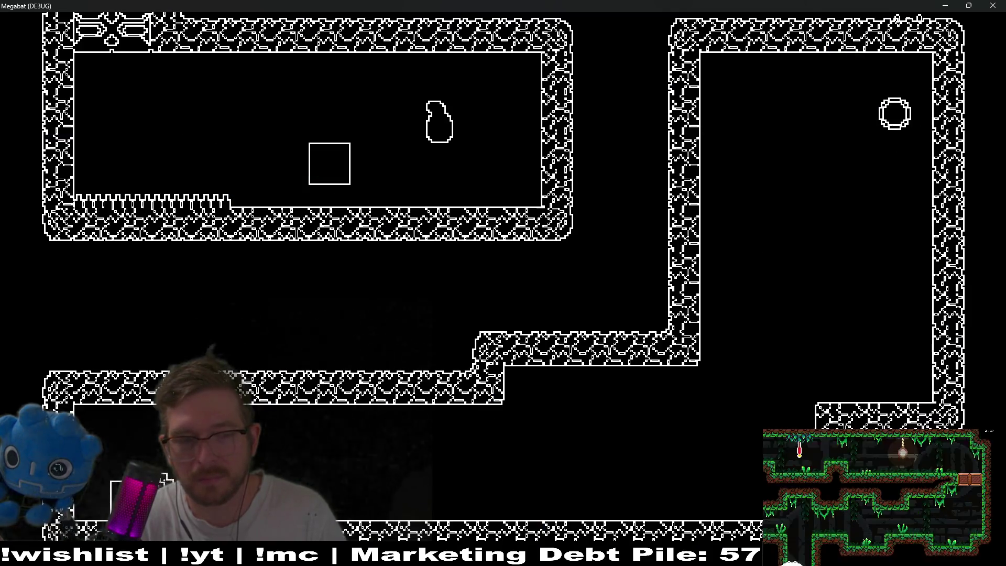
pyautogui.press('space')
pyautogui.press('Right')
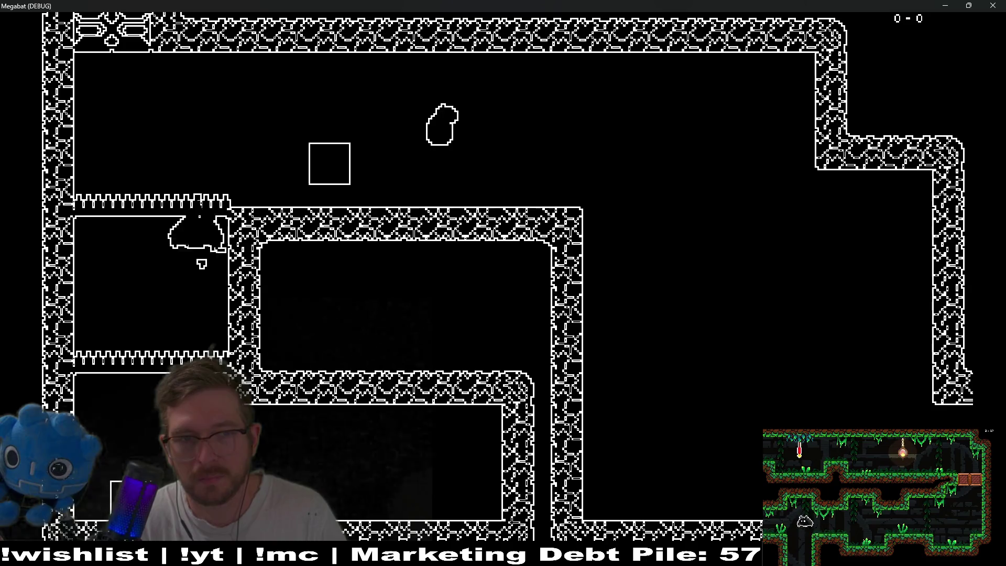
pyautogui.press('Right')
pyautogui.press('Left')
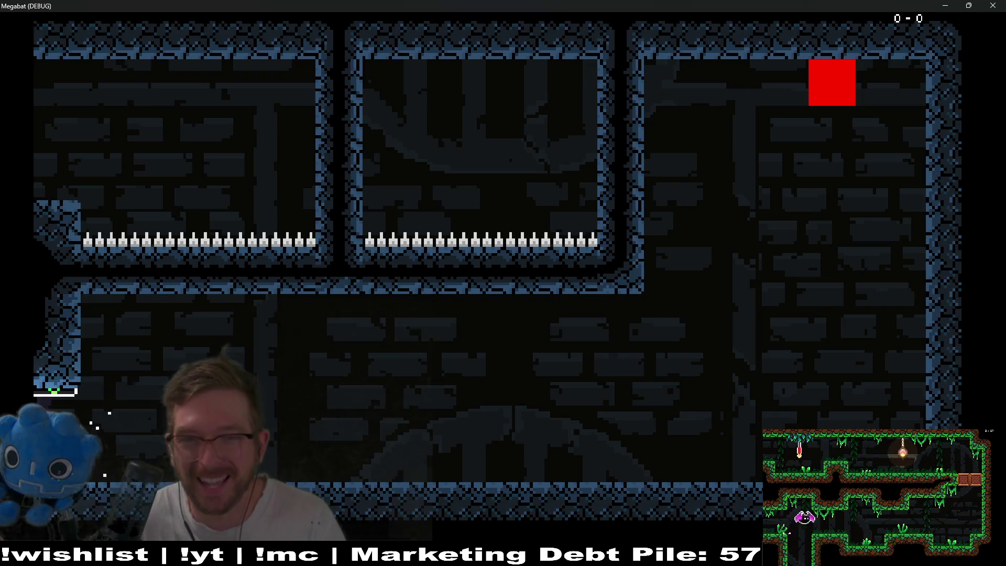
pyautogui.click(993, 6)
# Step: Stop the running game and open GlobalConstants.gd through the quick file finder
pyautogui.hotkey('ctrl', 's')
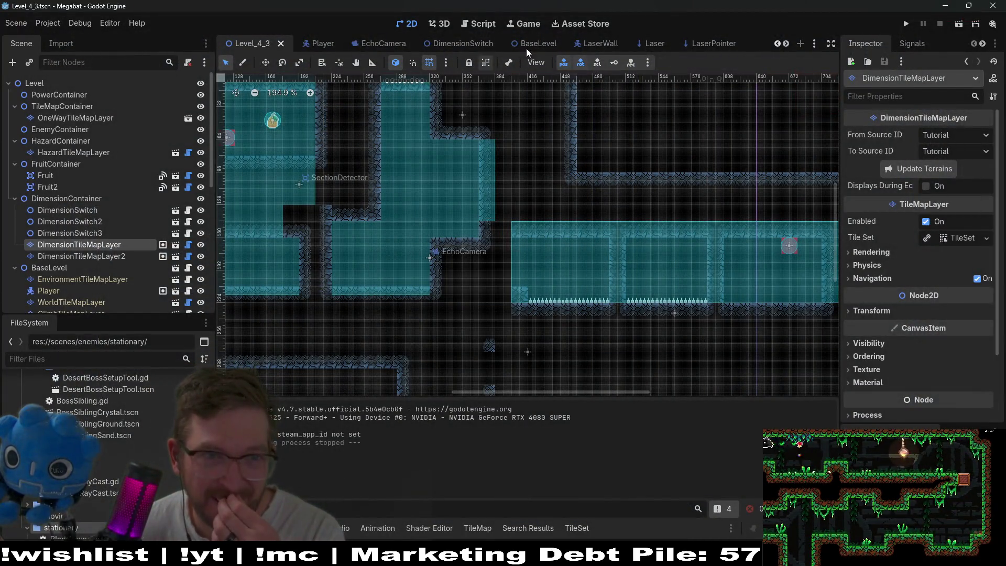
pyautogui.hotkey('shift', 'alt', 'o')
pyautogui.write('globalcons')
pyautogui.press('Return')
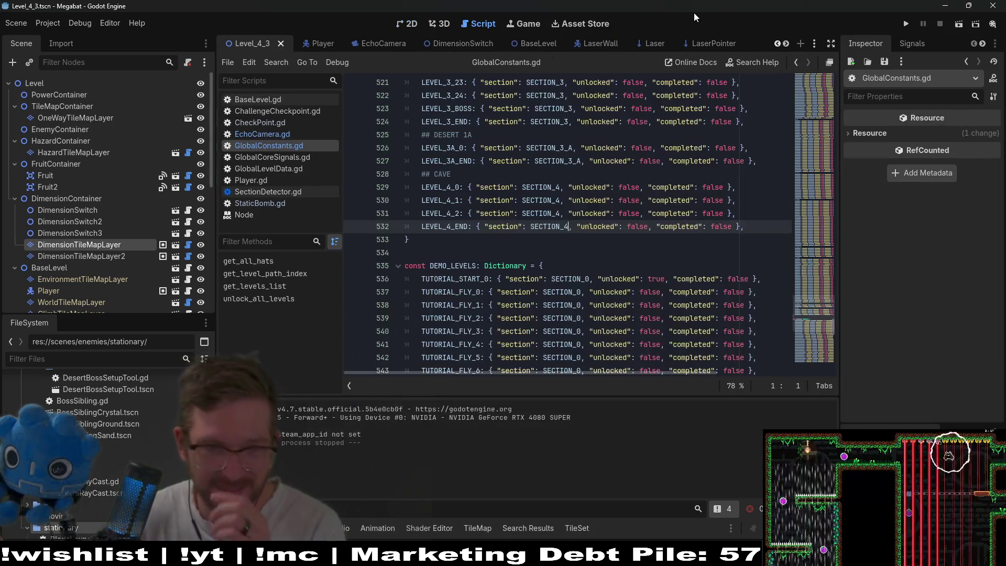
# Step: Duplicate the LEVEL_4_2 entry in the LEVELS dictionary and rename it LEVEL_4_3
pyautogui.moveTo(755, 214); pyautogui.dragTo(756, 203)
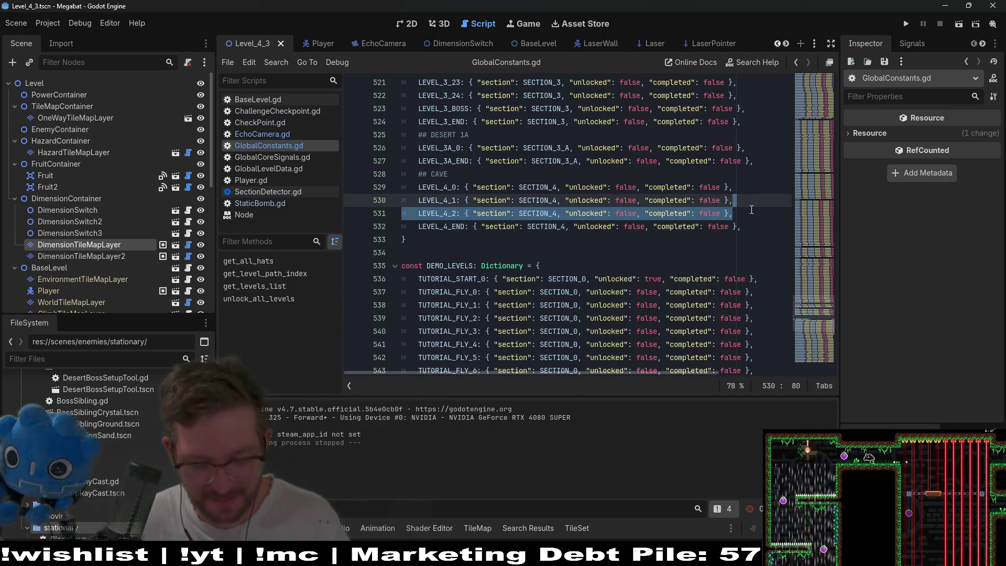
pyautogui.hotkey('ctrl', 'c')
pyautogui.click(744, 215)
pyautogui.hotkey('ctrl', 'v')
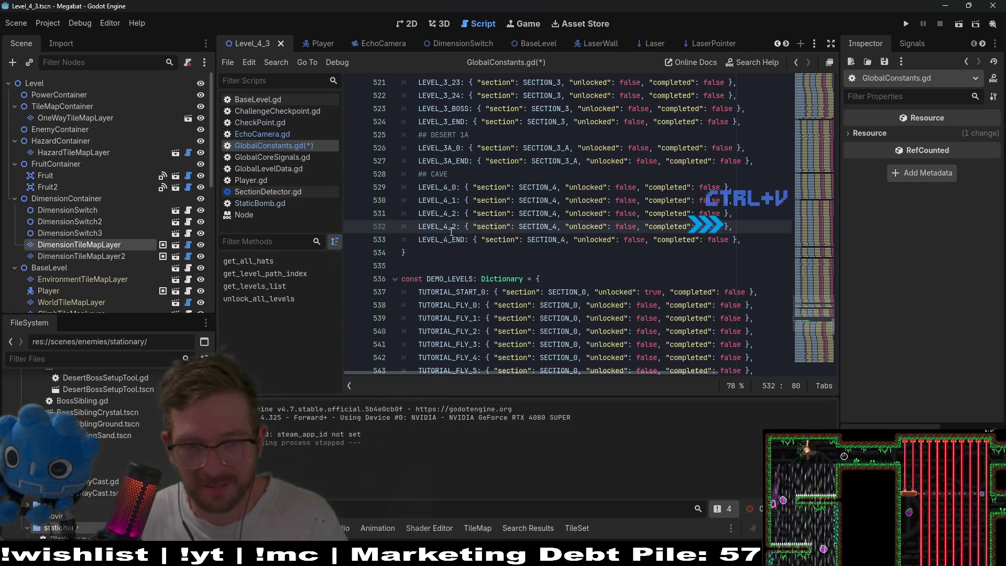
pyautogui.click(455, 227)
pyautogui.press('BackSpace')
pyautogui.write('3')
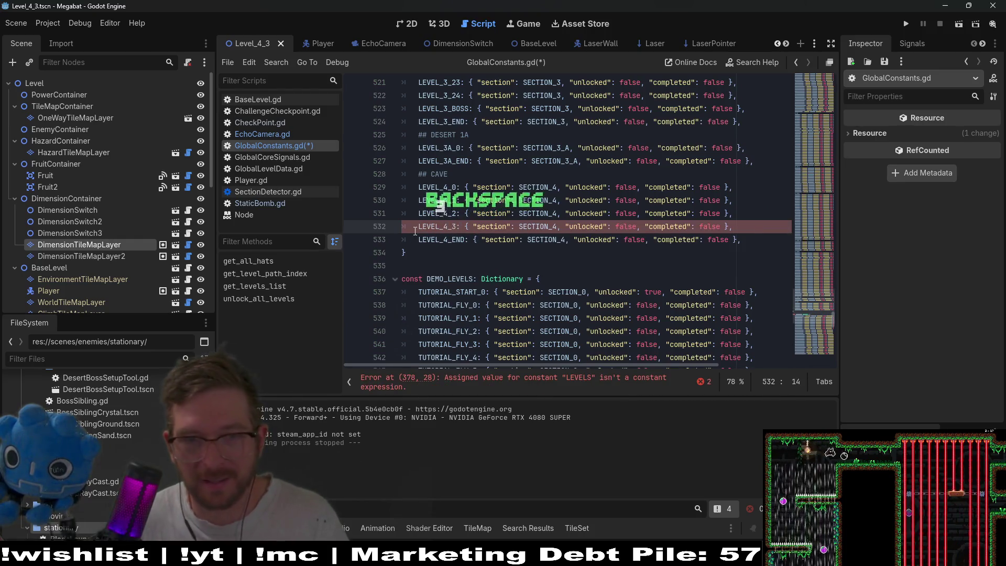
# Step: Add a LEVEL_4_3 path constant pointing to Level_4_3.tscn, save the script, and relaunch the game
pyautogui.click(570, 381)
pyautogui.moveTo(705, 175); pyautogui.dragTo(718, 165)
pyautogui.click(714, 174)
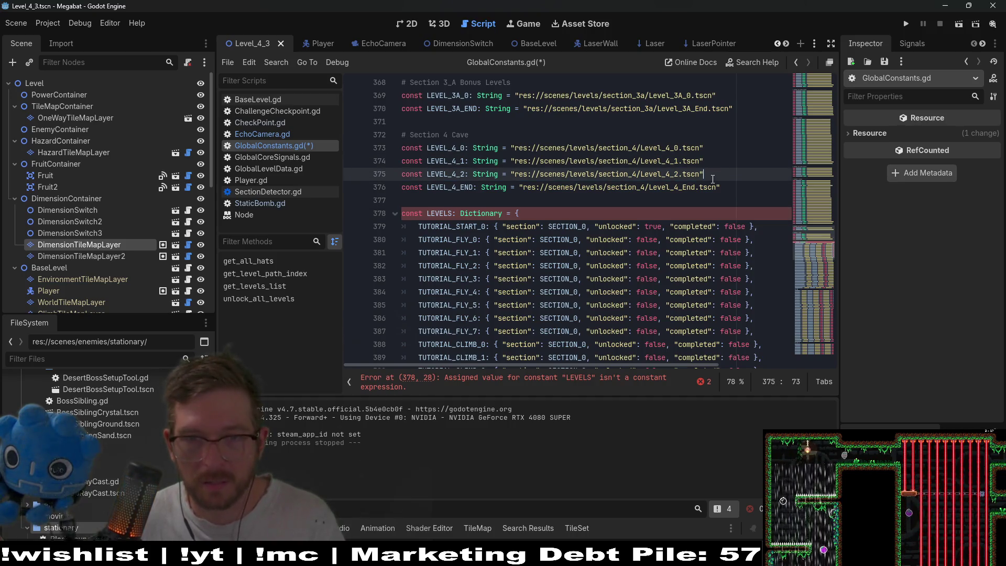
pyautogui.hotkey('ctrl', 'v')
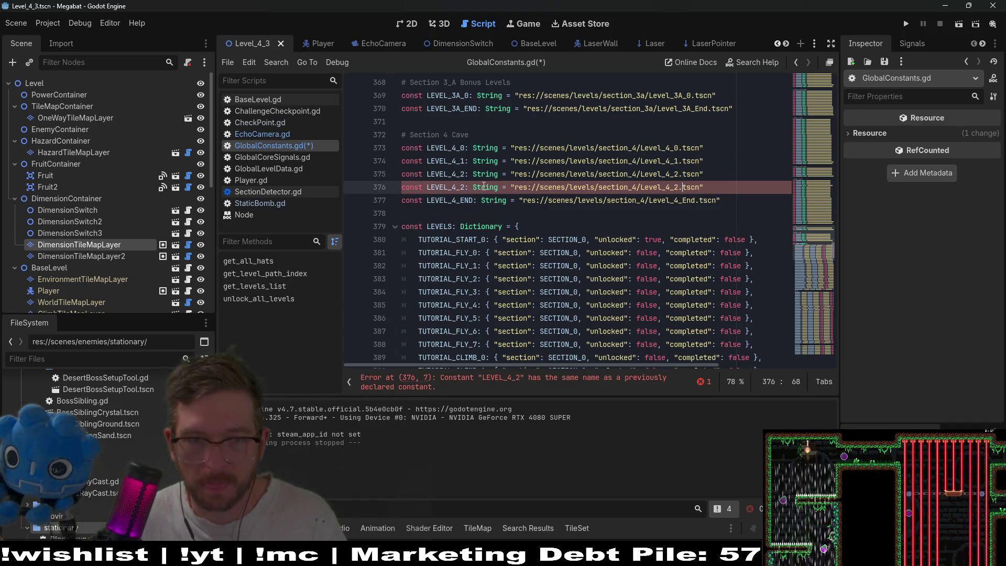
pyautogui.press('BackSpace')
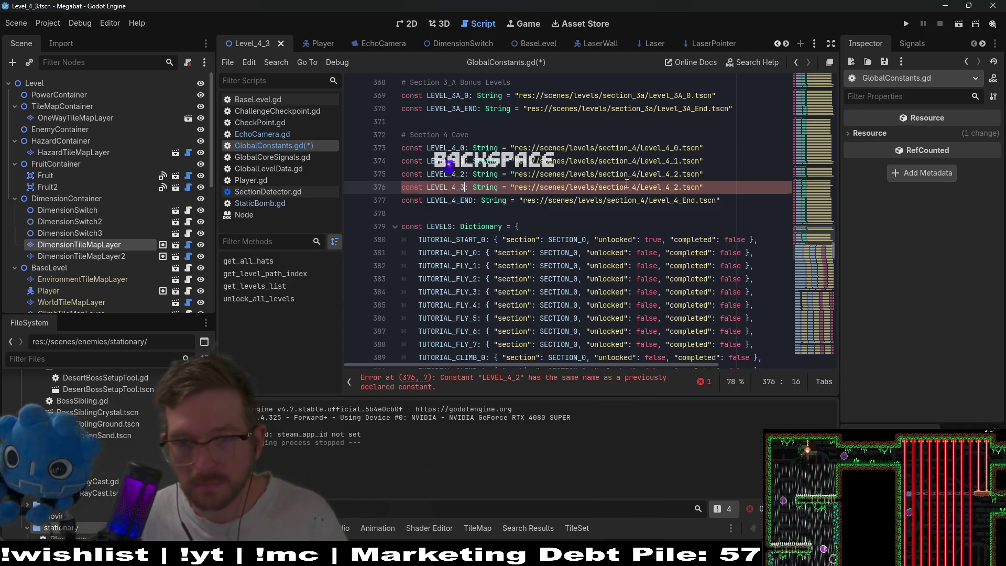
pyautogui.write('3')
pyautogui.click(677, 189)
pyautogui.press('BackSpace')
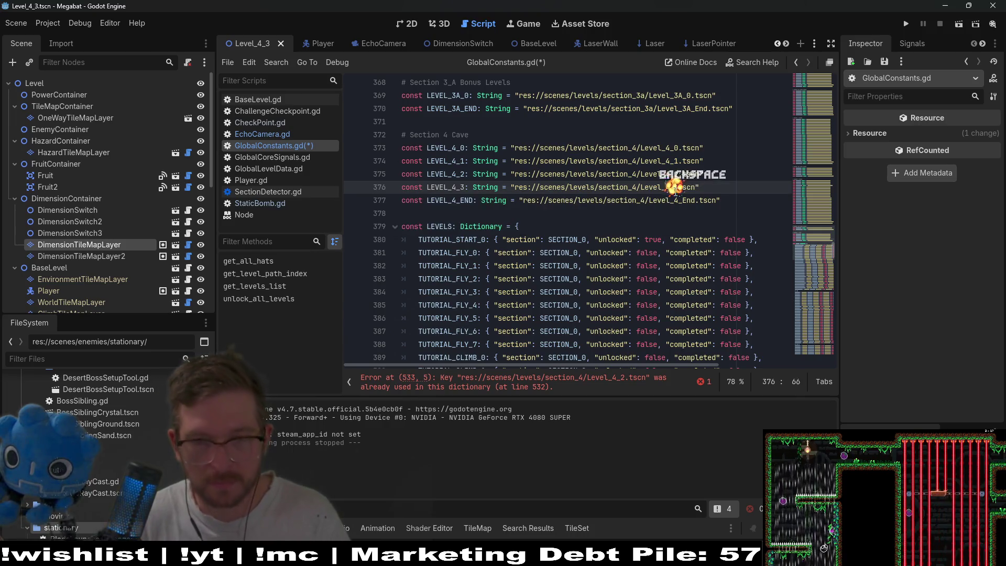
pyautogui.write('3')
pyautogui.hotkey('ctrl', 's')
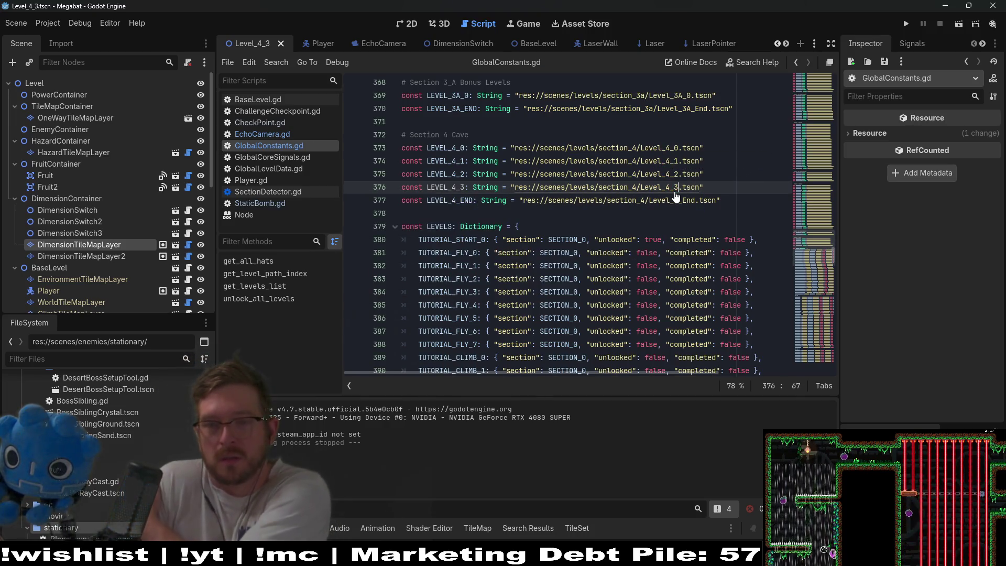
pyautogui.click(902, 24)
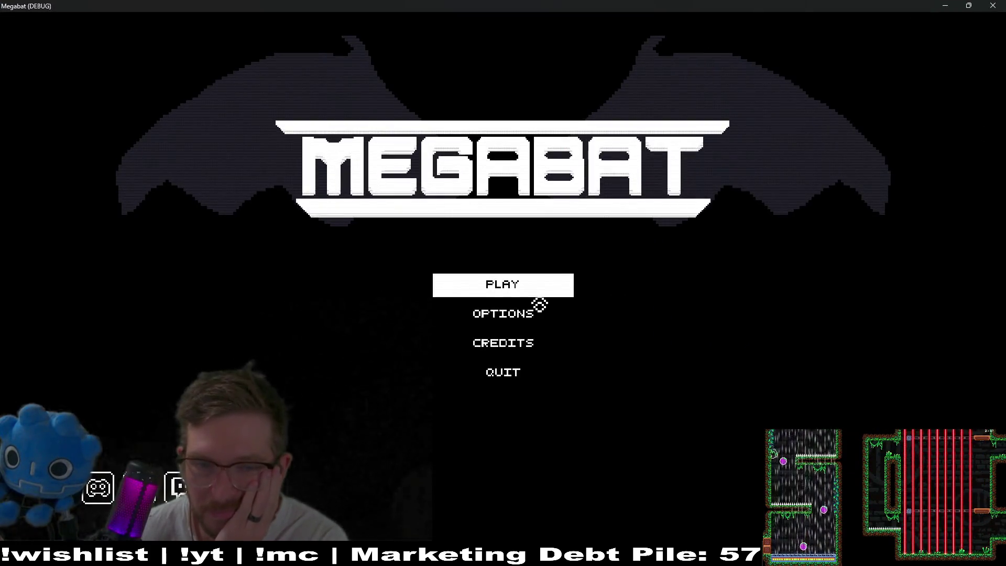
pyautogui.click(537, 292)
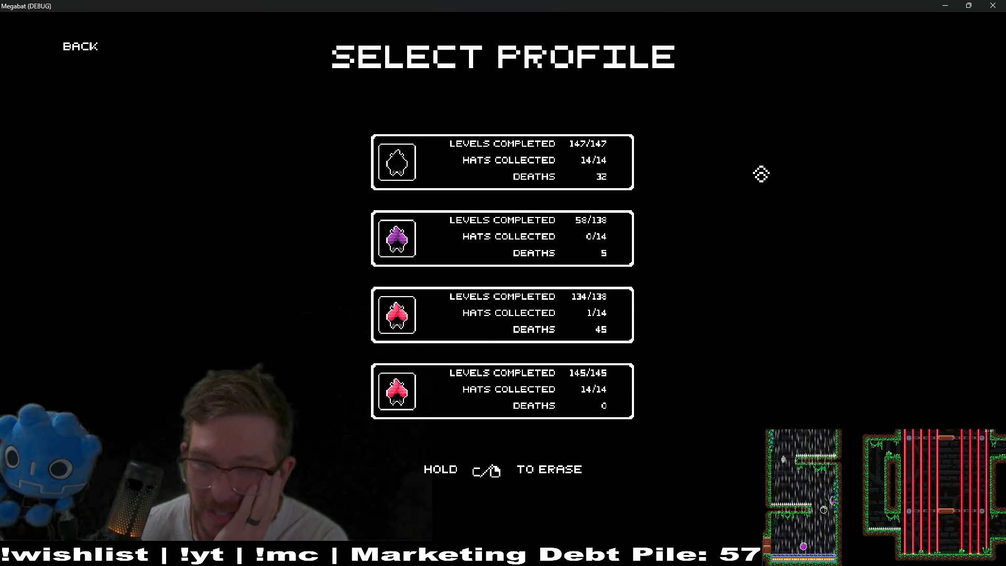
pyautogui.click(560, 276)
pyautogui.click(78, 65)
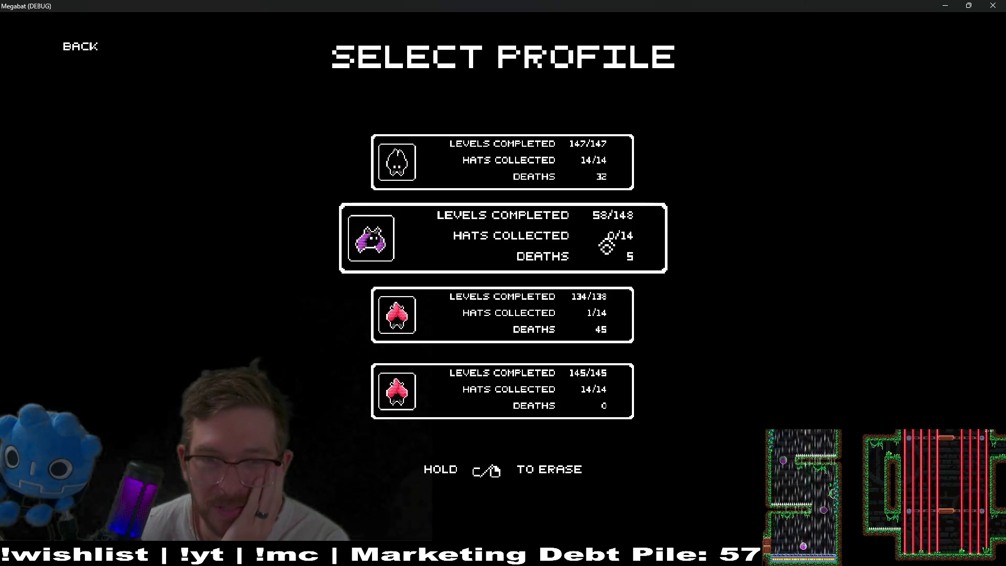
pyautogui.click(519, 180)
pyautogui.click(78, 45)
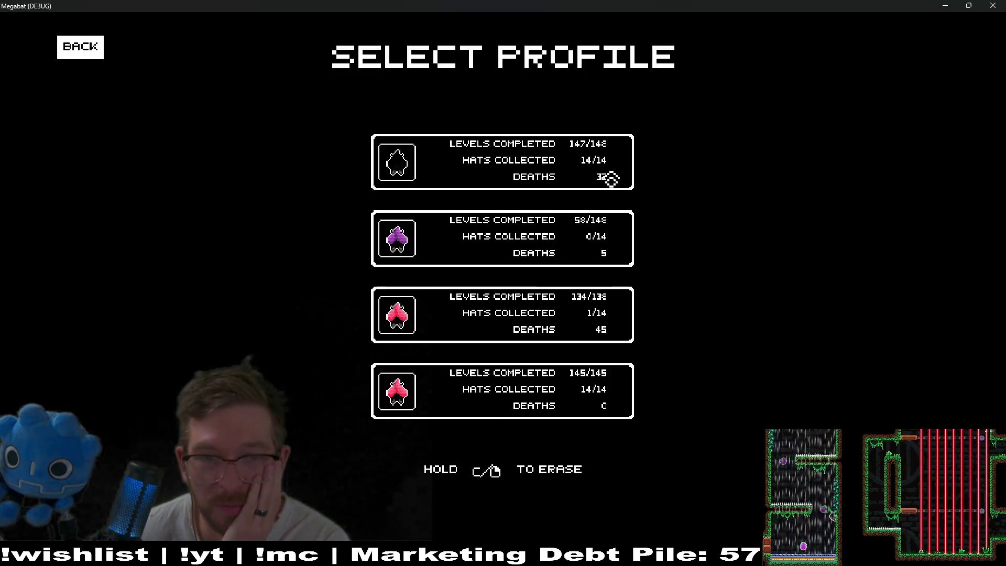
pyautogui.click(635, 316)
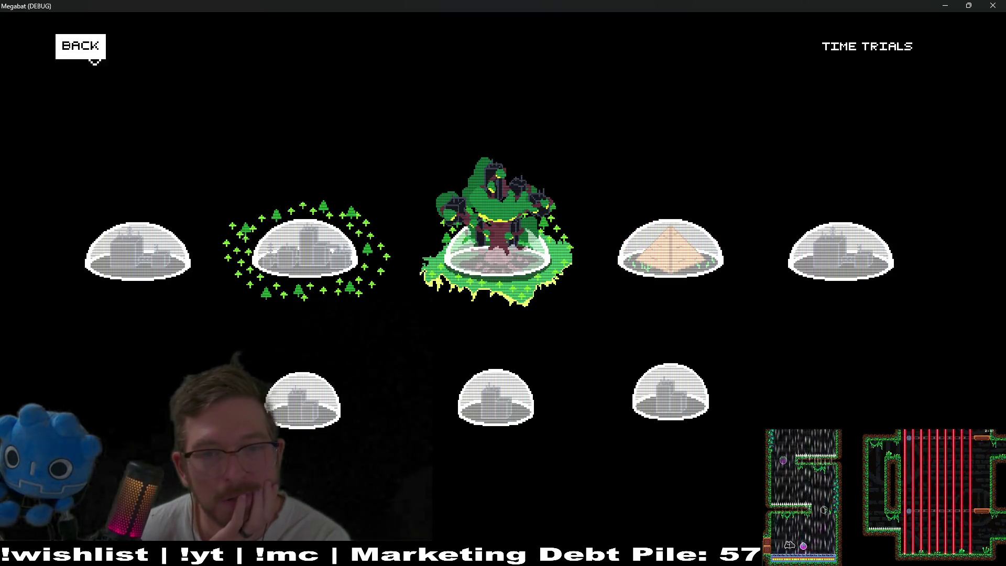
pyautogui.click(86, 54)
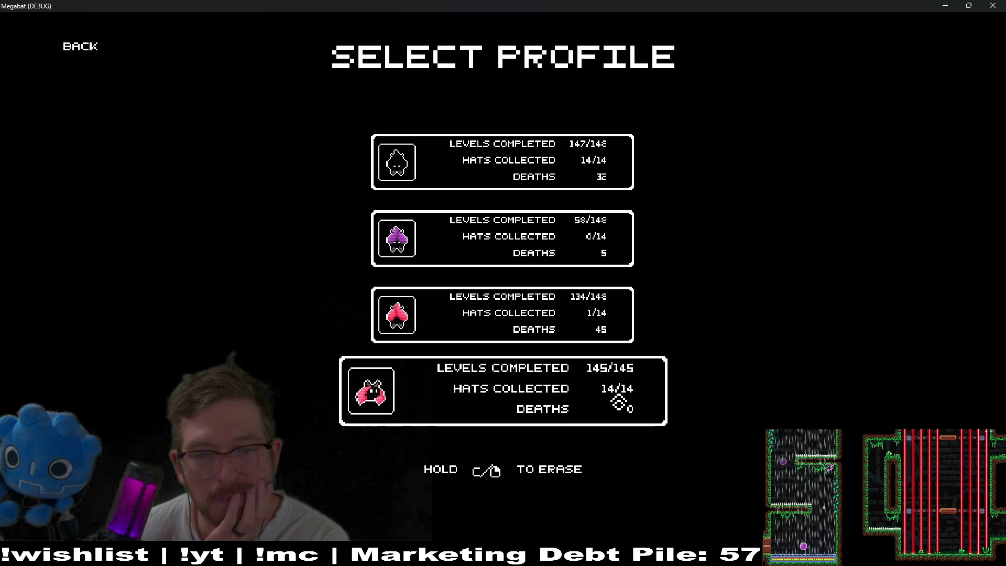
pyautogui.click(624, 400)
pyautogui.click(81, 47)
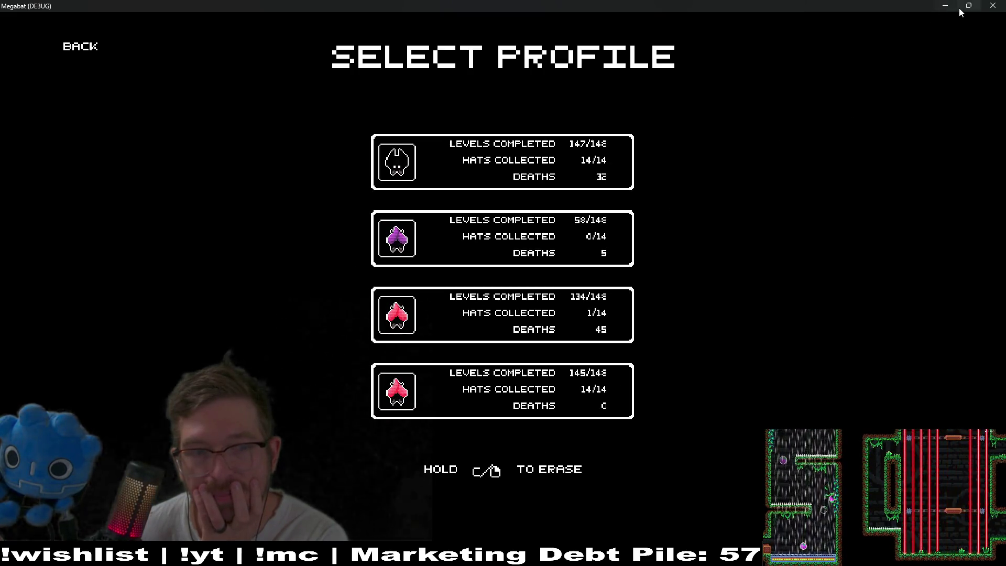
pyautogui.click(992, 6)
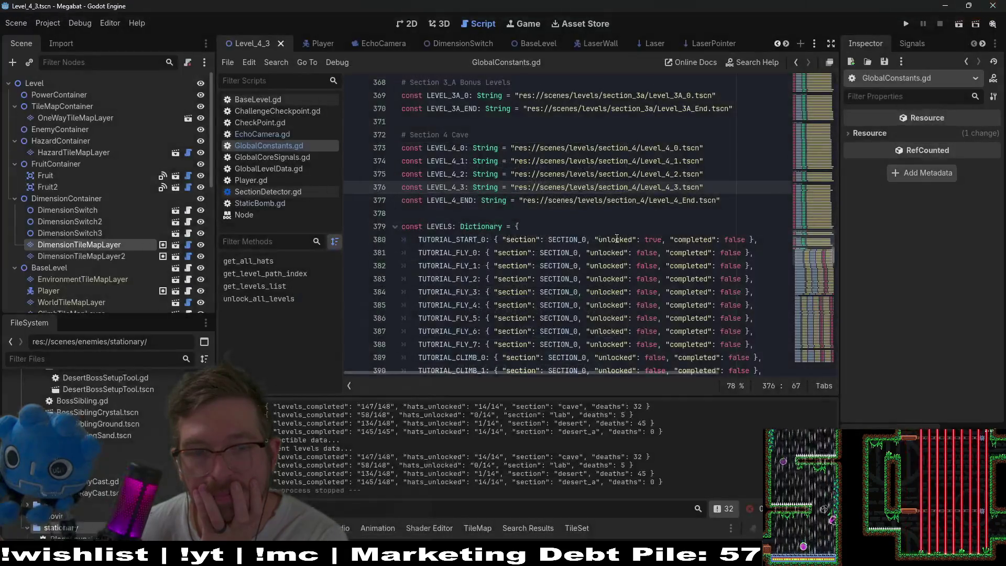
# Step: In the 2D view, nudge the DimensionSwitch right and slightly down with the arrow keys
pyautogui.click(416, 21)
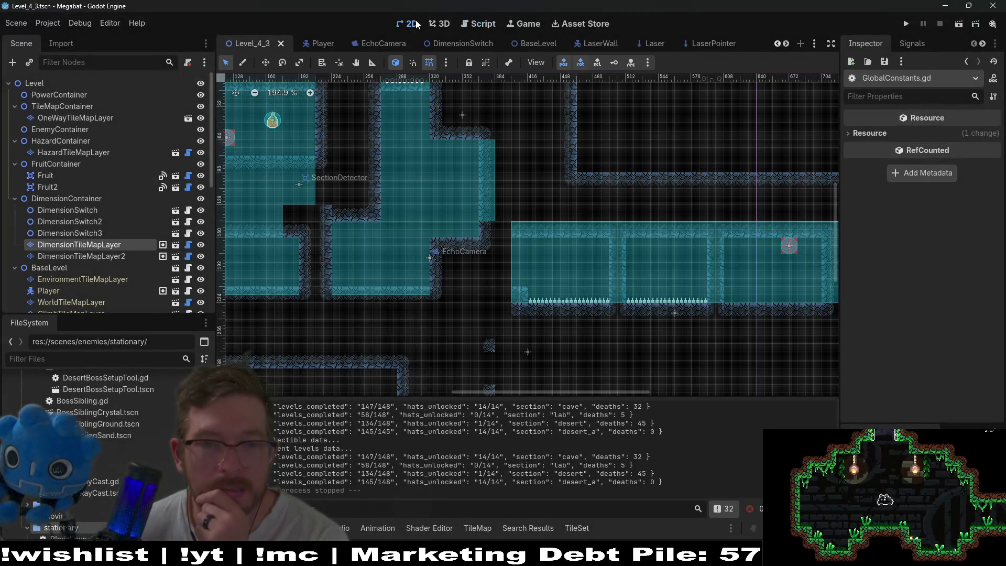
pyautogui.scroll(-5, 495, 206)
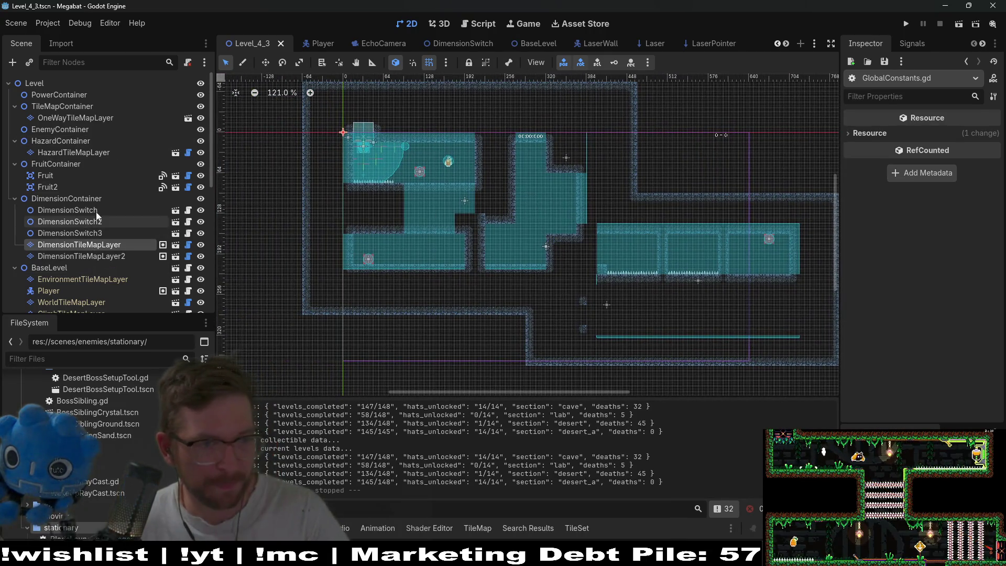
pyautogui.click(78, 209)
pyautogui.scroll(10, 387, 173)
pyautogui.press('w')
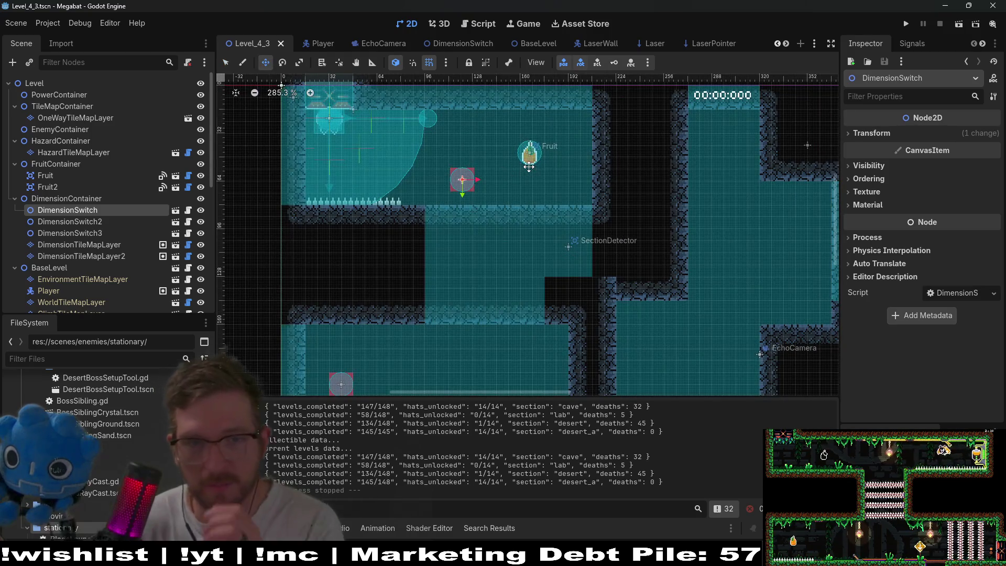
pyautogui.press('Down')
pyautogui.press('Right')
pyautogui.press('Right')
pyautogui.press('Right')
pyautogui.press('Right')
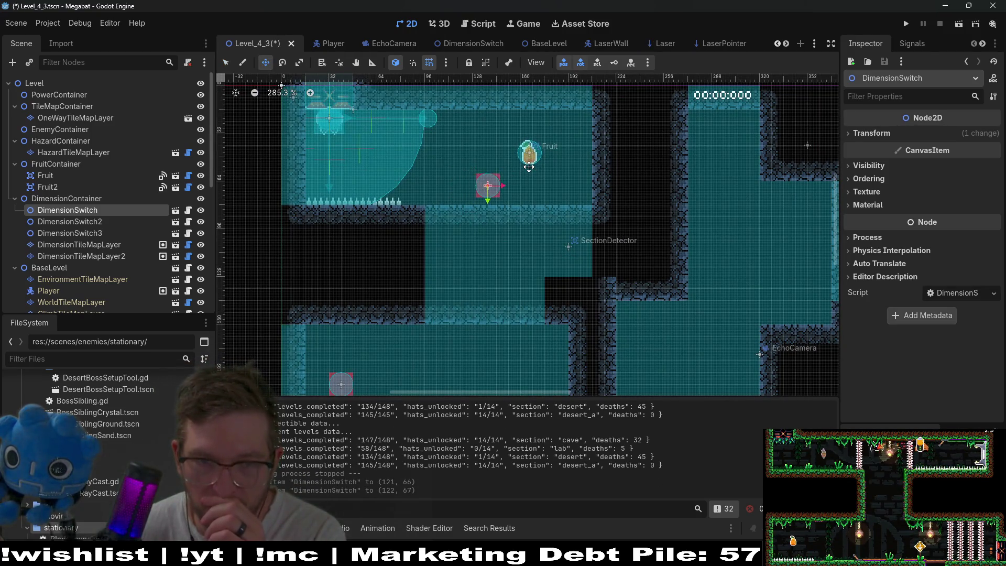
pyautogui.press('Down')
pyautogui.press('Down')
pyautogui.press('Down')
pyautogui.press('Right')
pyautogui.press('Right')
pyautogui.press('Right')
pyautogui.press('Down')
pyautogui.press('Down')
pyautogui.press('Left')
pyautogui.press('Left')
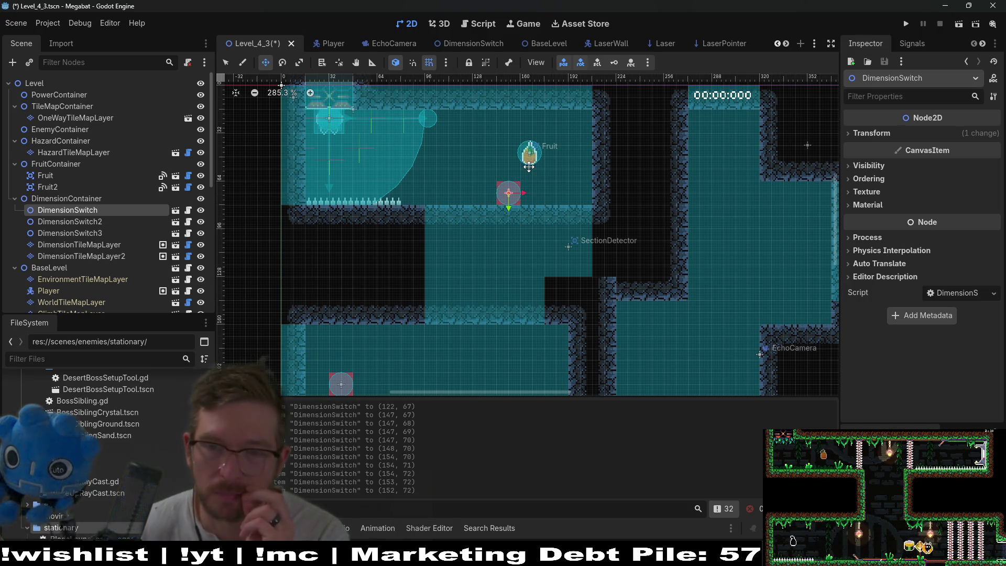
# Step: Paint a one-row strip of climb terrain on ClimbTileMapLayer and save the scene
pyautogui.scroll(-5, 653, 268)
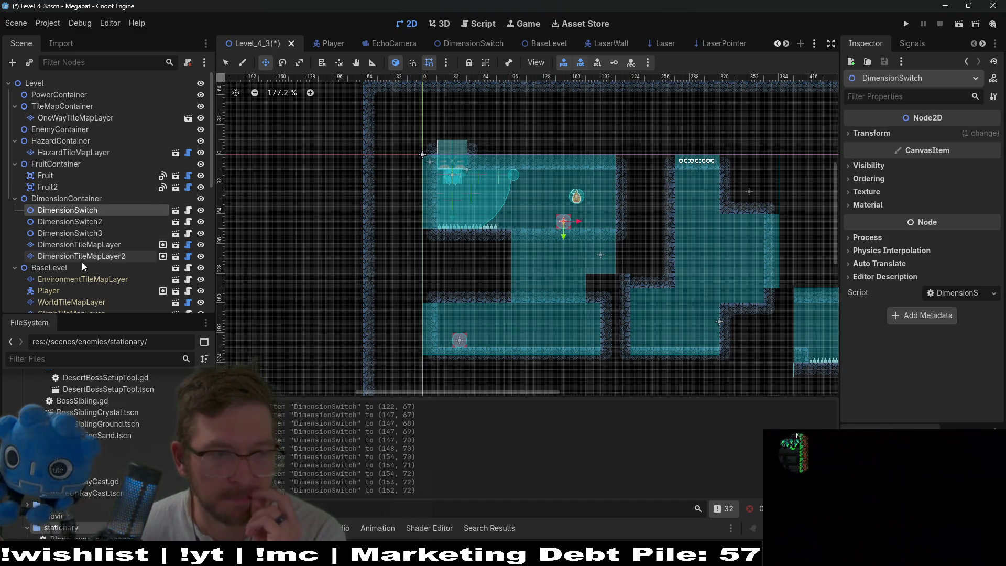
pyautogui.scroll(-3, 83, 303)
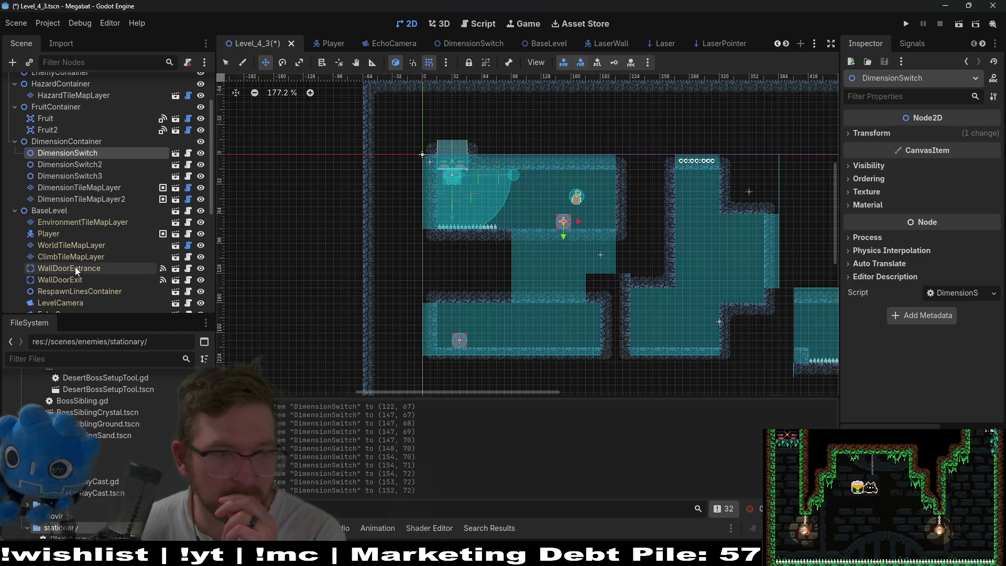
pyautogui.click(79, 259)
pyautogui.click(325, 385)
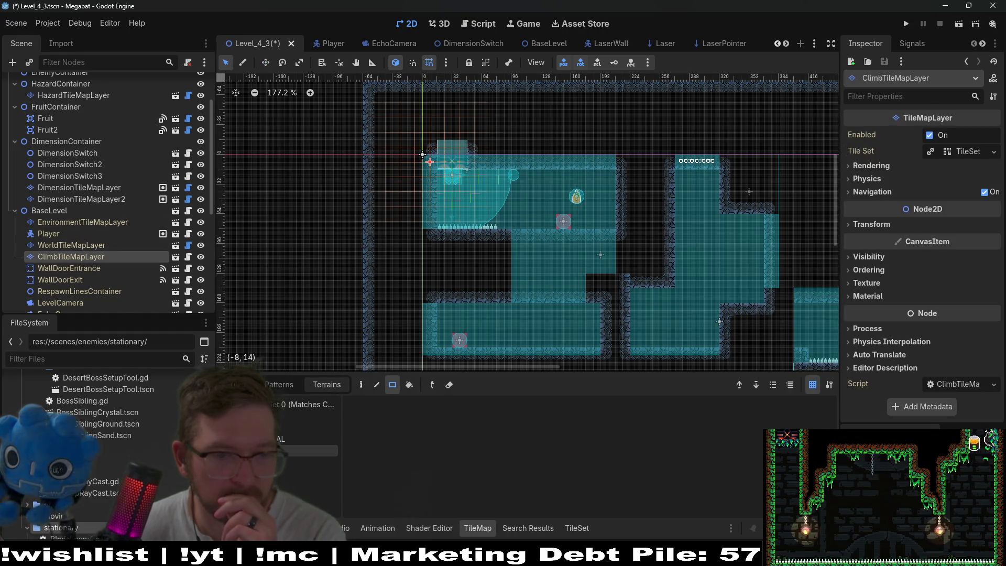
pyautogui.moveTo(438, 171); pyautogui.dragTo(468, 171)
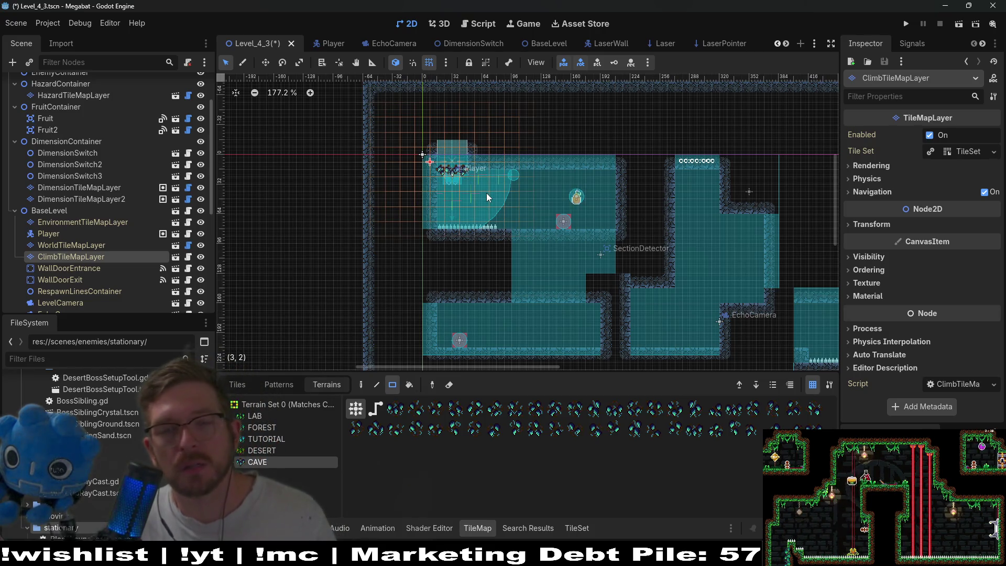
pyautogui.hotkey('ctrl', 's')
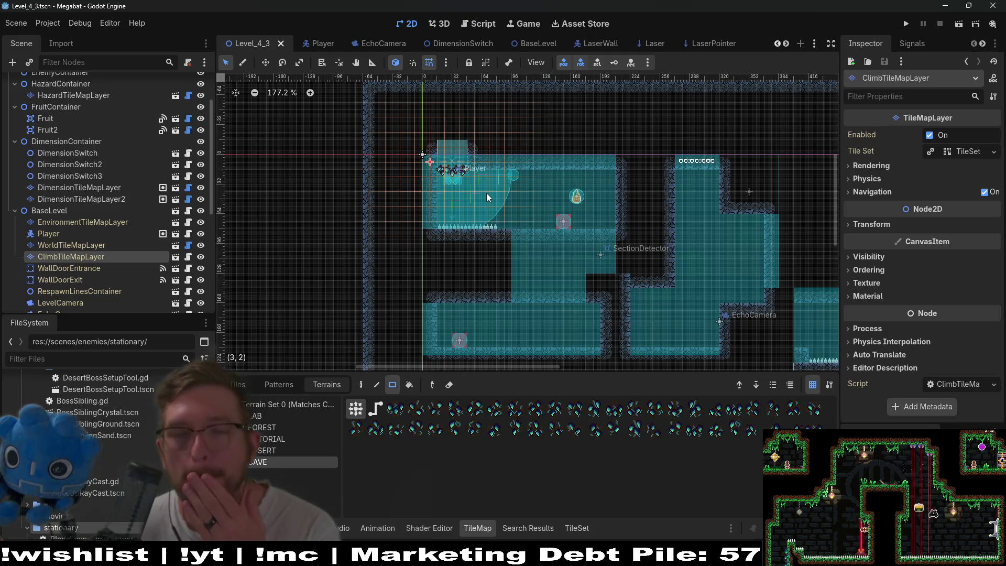
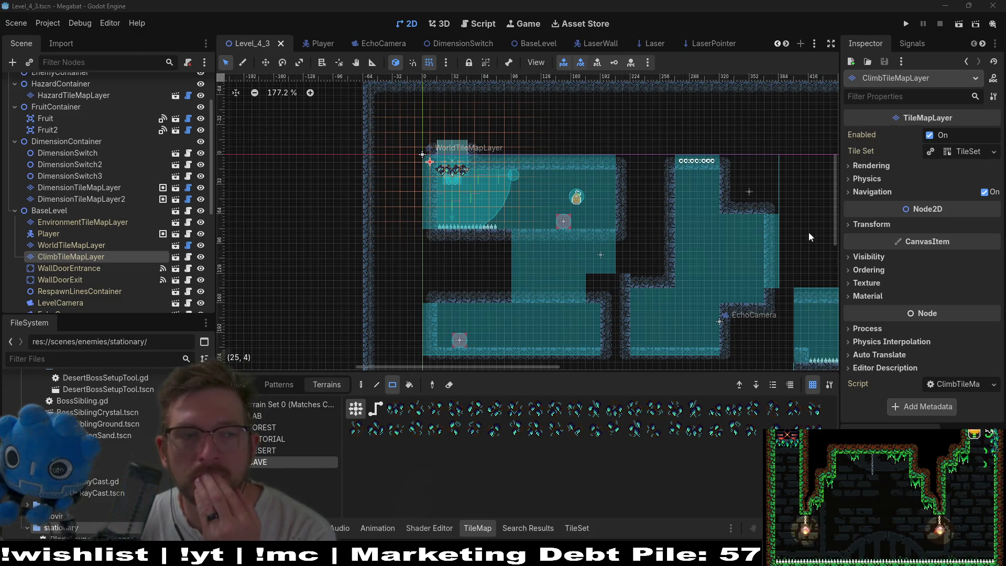
# Step: Inspect the dimension switch nodes and select DimensionTileMapLayer2, toggling its visibility off and back on
pyautogui.click(100, 163)
pyautogui.click(90, 178)
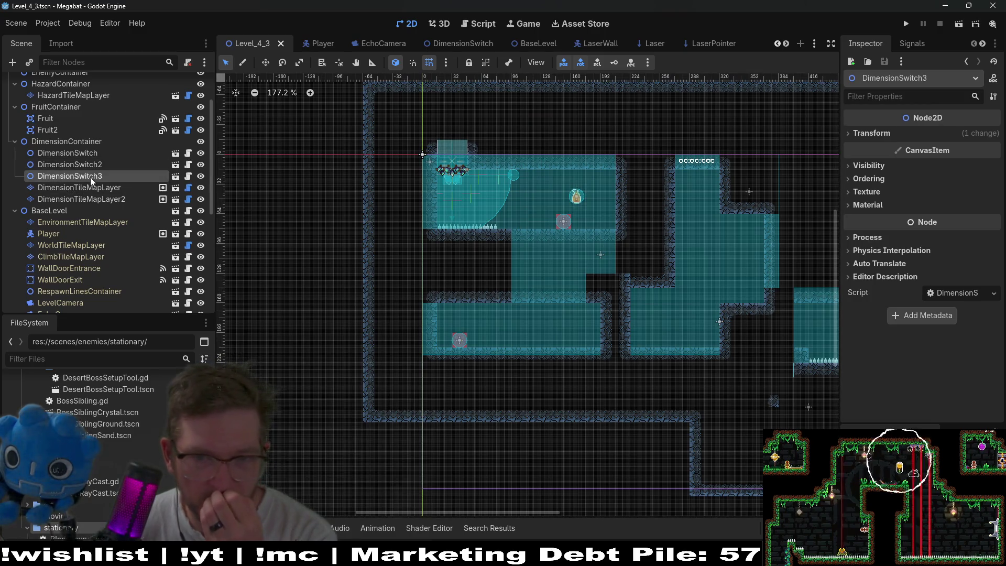
pyautogui.click(103, 165)
pyautogui.click(108, 191)
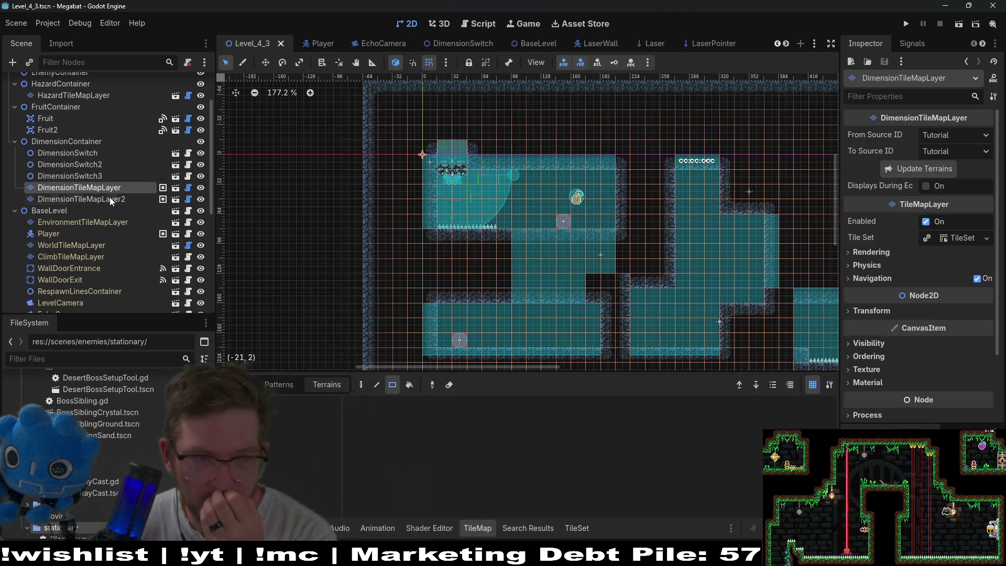
pyautogui.click(109, 197)
pyautogui.click(202, 199)
pyautogui.click(203, 198)
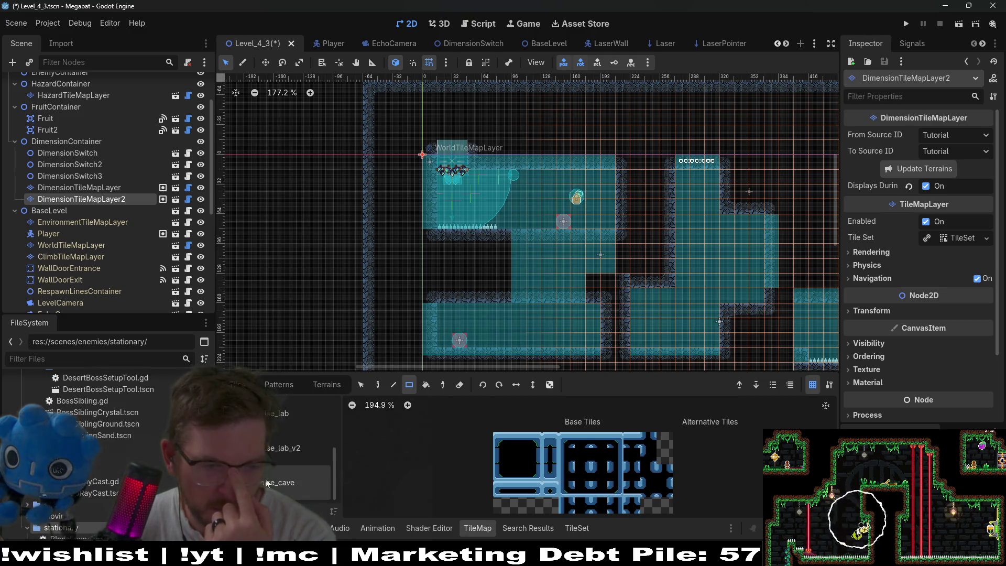
# Step: Using false_cave tiles, paint a 2x2 cave block and fill a wall gap
pyautogui.click(309, 482)
pyautogui.click(509, 448)
pyautogui.scroll(2, 738, 203)
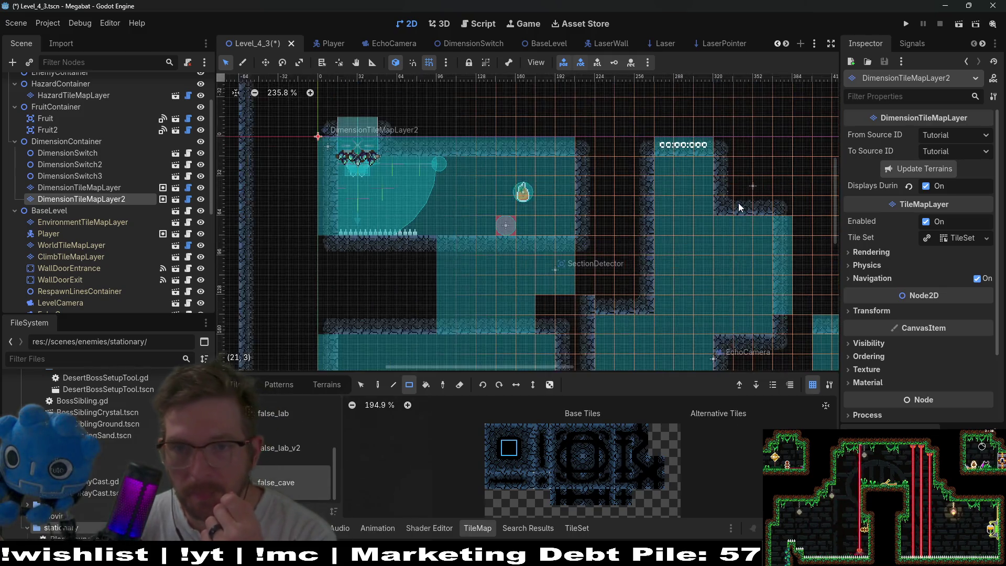
pyautogui.moveTo(600, 165); pyautogui.dragTo(612, 146)
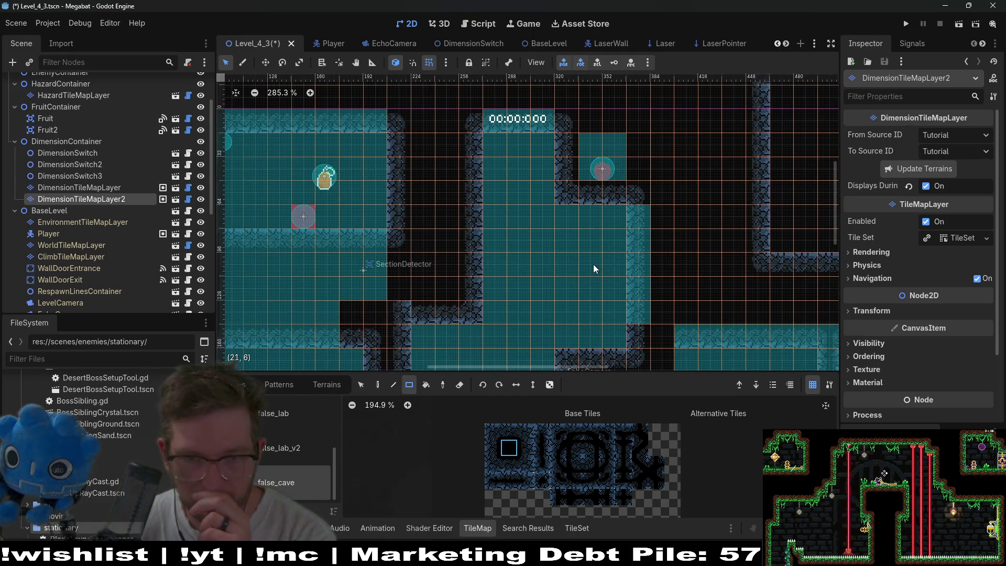
pyautogui.scroll(-2, 590, 236)
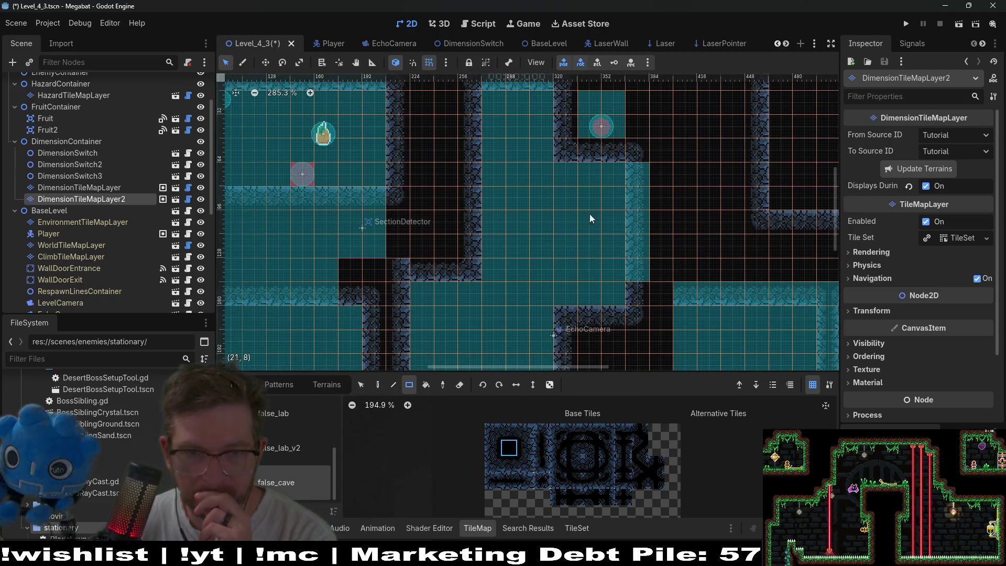
pyautogui.moveTo(602, 152)
pyautogui.mouseDown()
pyautogui.moveTo(561, 206)
pyautogui.moveTo(561, 230)
pyautogui.mouseUp()
# Step: Paint cave walls right of and above the turret, plus a vertical cave-wall column
pyautogui.click(492, 447)
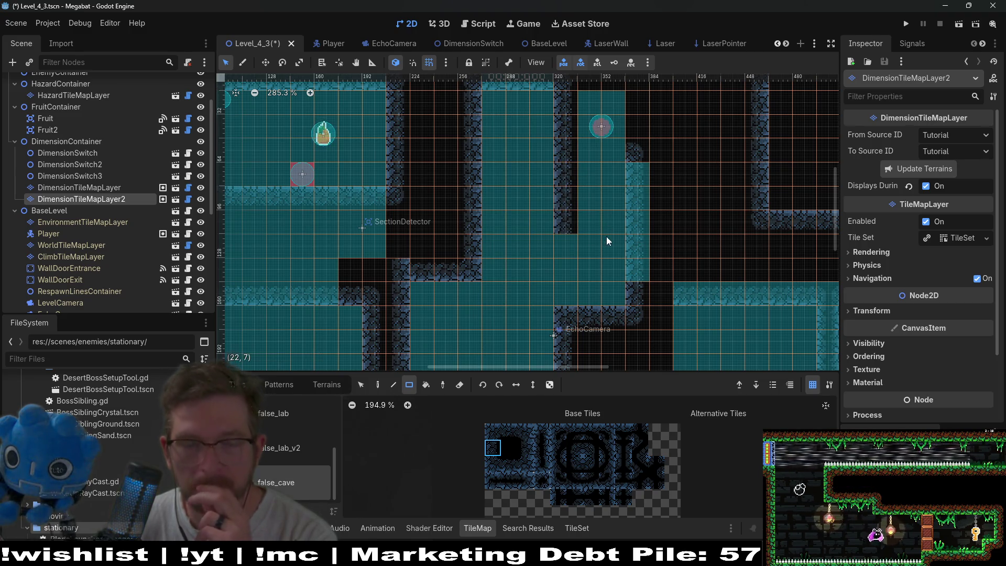
pyautogui.scroll(2, 621, 191)
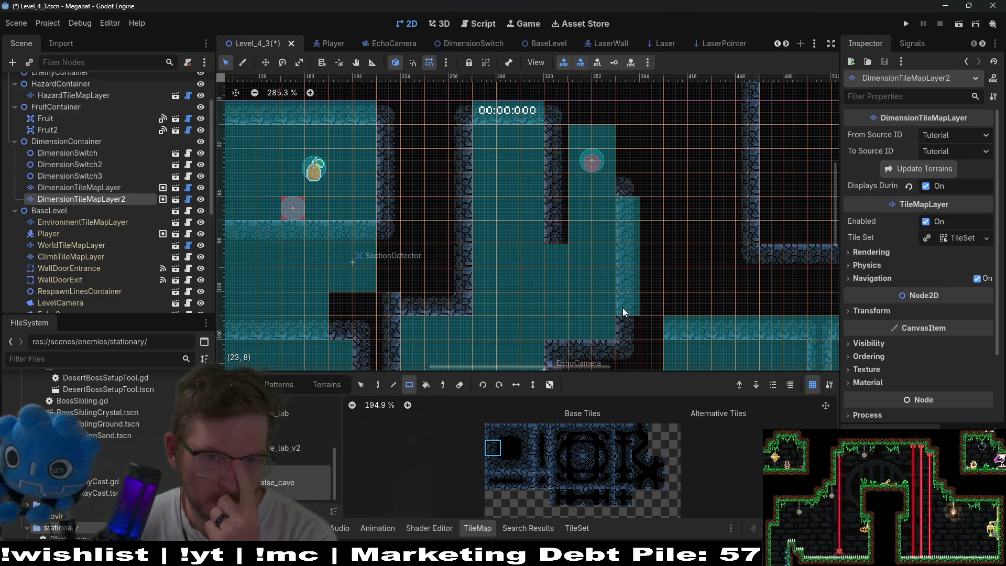
pyautogui.moveTo(630, 181)
pyautogui.mouseDown()
pyautogui.moveTo(628, 117)
pyautogui.moveTo(595, 118)
pyautogui.mouseUp()
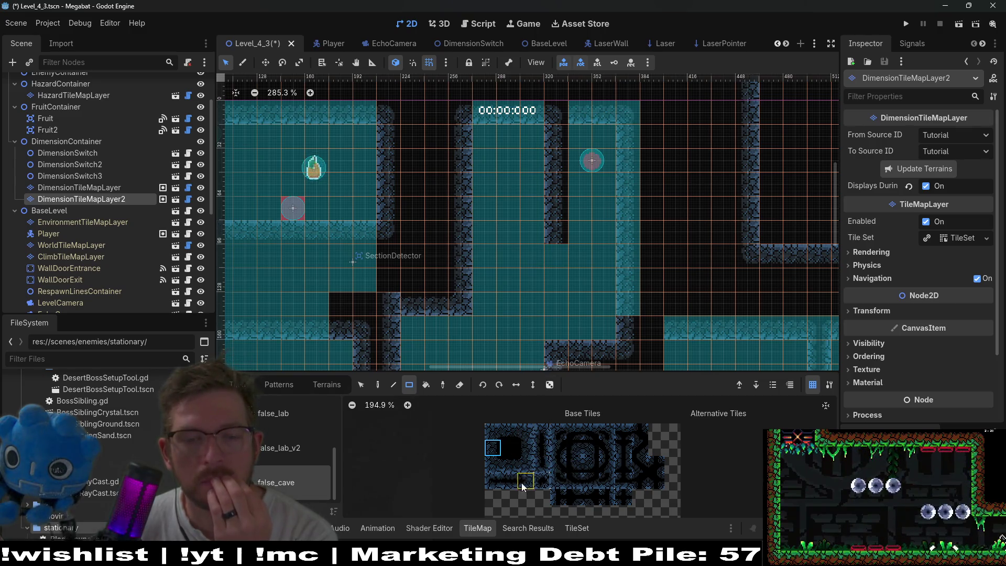
pyautogui.click(542, 432)
pyautogui.moveTo(555, 130); pyautogui.dragTo(555, 220)
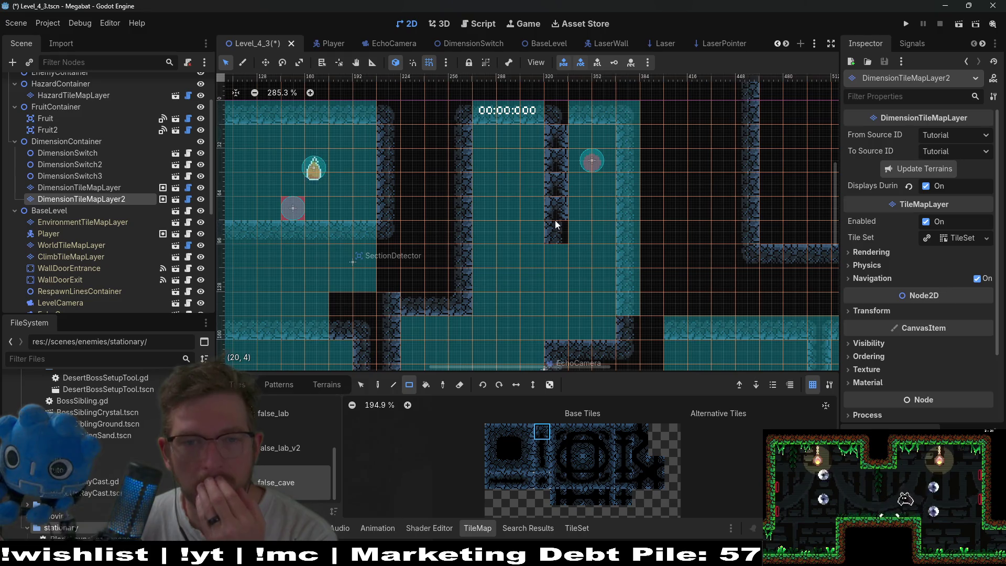
pyautogui.click(536, 445)
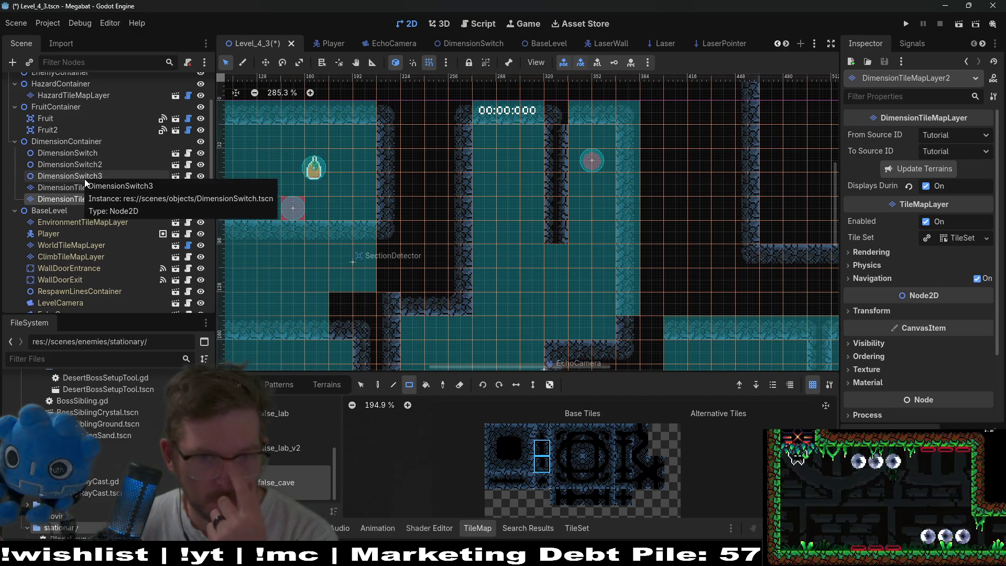
pyautogui.scroll(3, 67, 121)
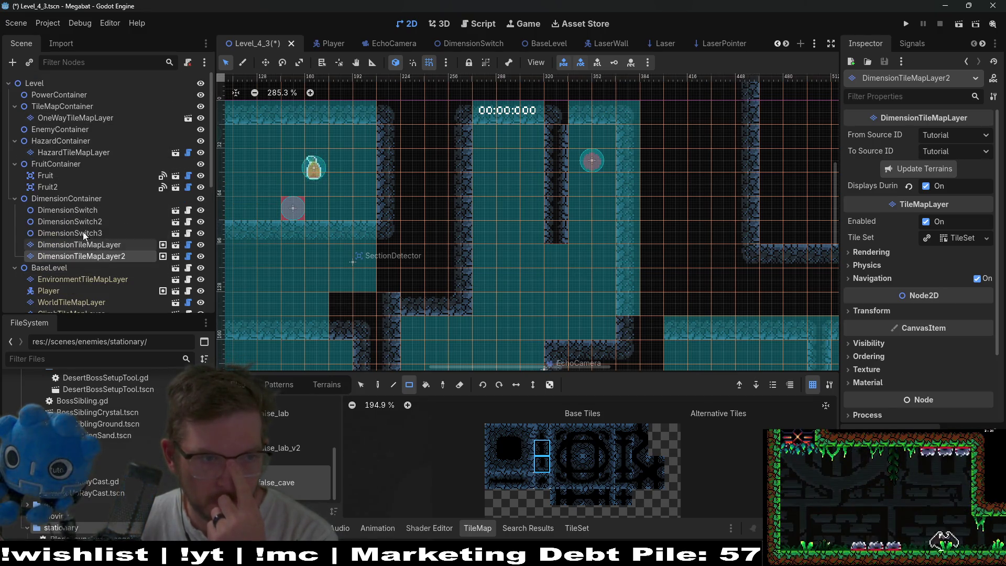
# Step: On WorldTileMapLayer, try a strip of CAVE terrain, then undo it
pyautogui.scroll(-3, 89, 246)
pyautogui.click(88, 245)
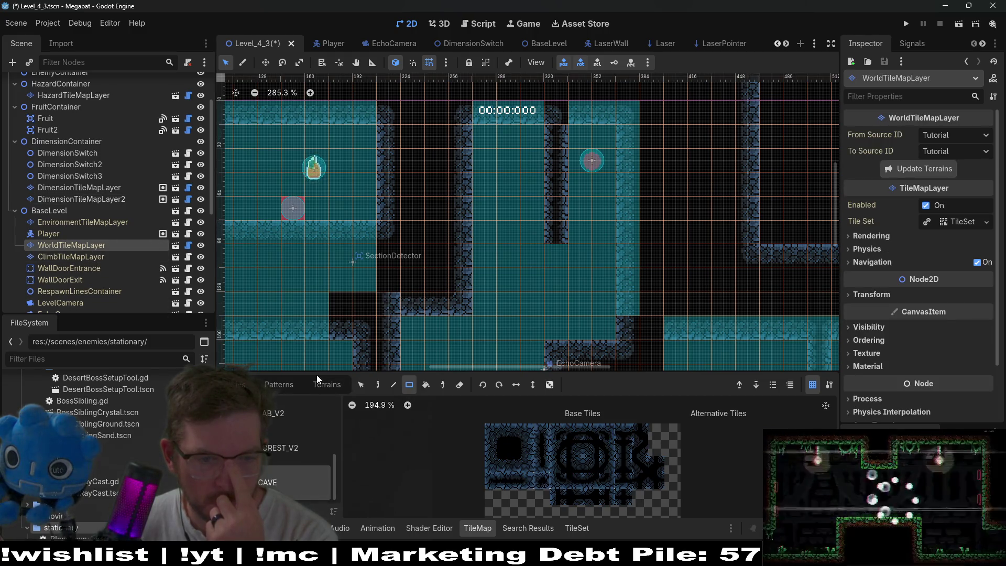
pyautogui.click(335, 389)
pyautogui.click(262, 481)
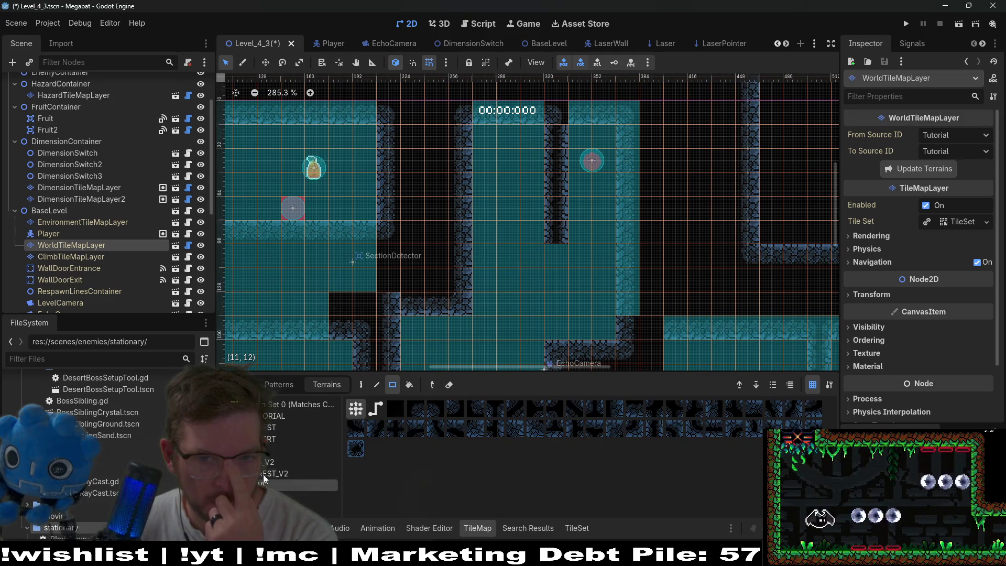
pyautogui.moveTo(570, 244)
pyautogui.mouseDown()
pyautogui.moveTo(608, 231)
pyautogui.moveTo(601, 210)
pyautogui.moveTo(599, 235)
pyautogui.mouseUp()
pyautogui.hotkey('ctrl', 'z')
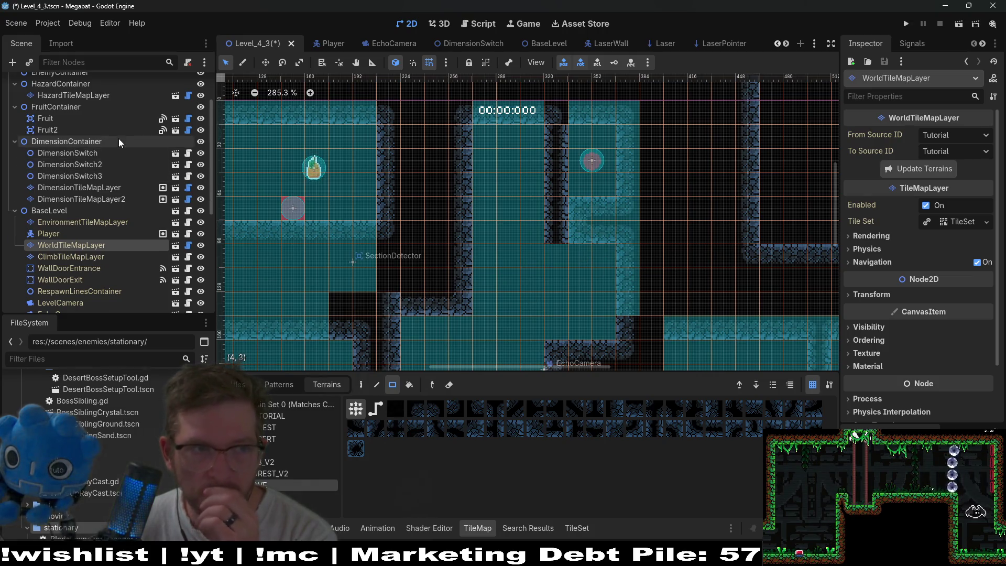
# Step: Select HazardTileMapLayer in the Scene tree for editing
pyautogui.scroll(3, 118, 138)
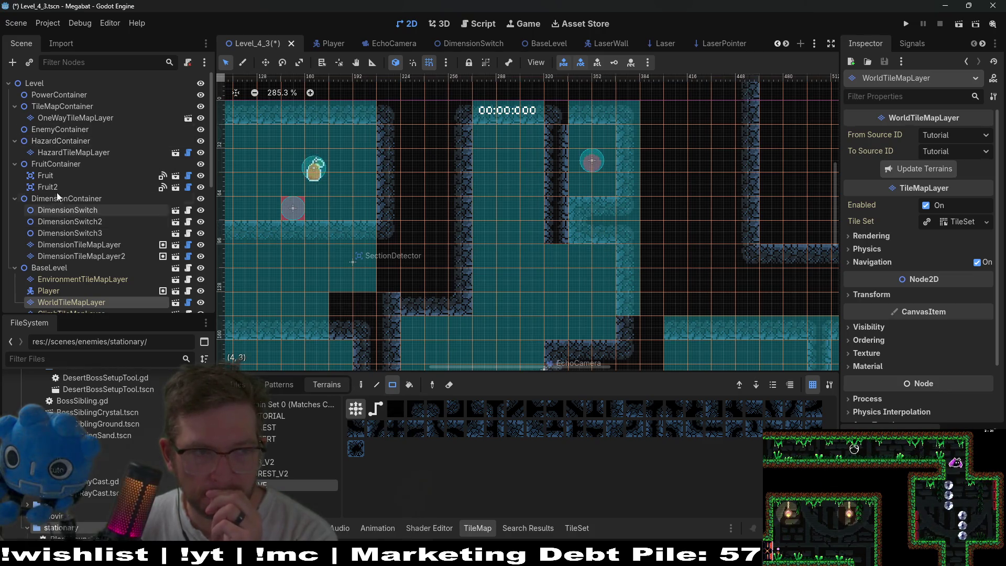
pyautogui.click(49, 114)
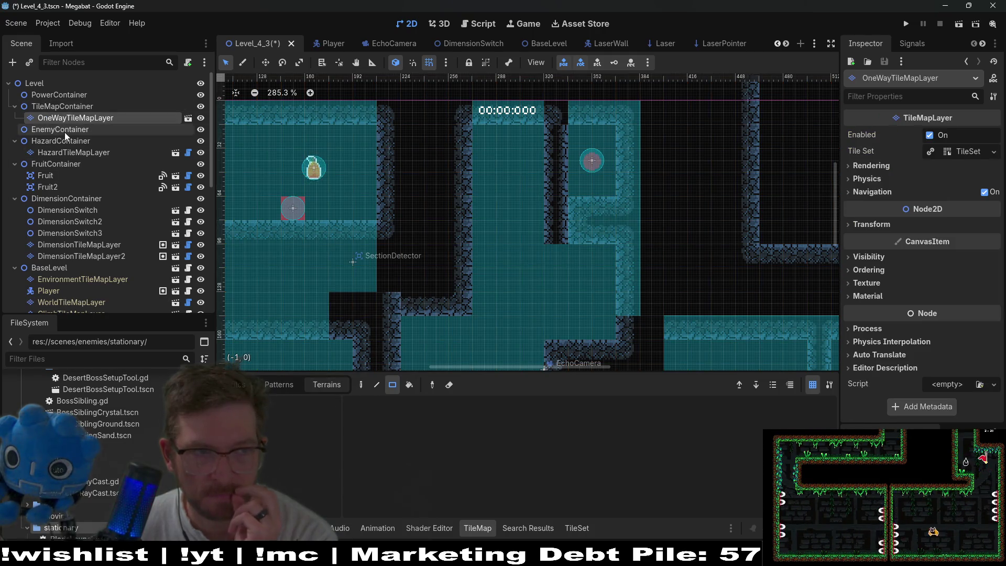
pyautogui.click(55, 153)
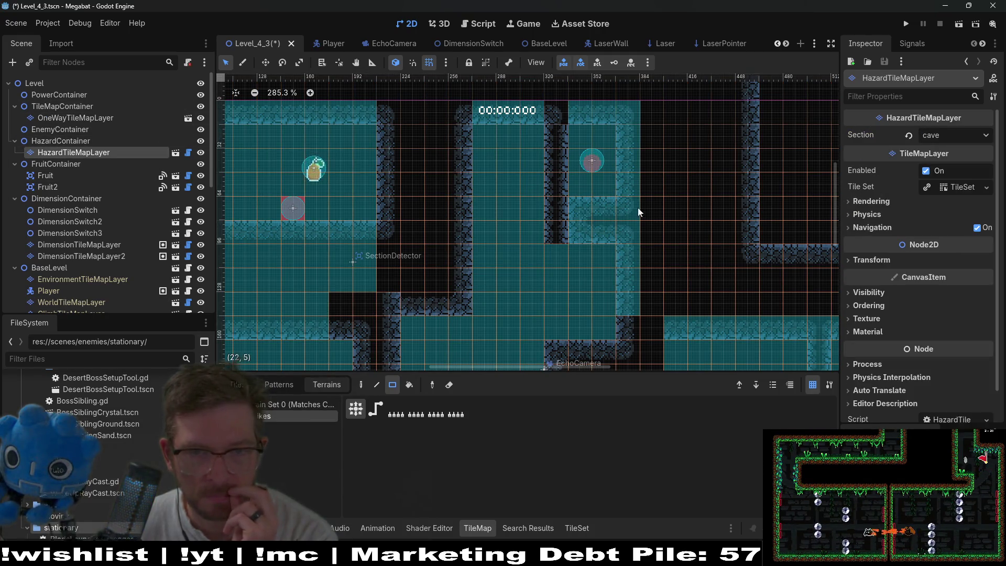
# Step: Paint a row of spike terrain below the turret, then reselect WorldTileMapLayer and DimensionTileMapLayer2
pyautogui.moveTo(610, 186)
pyautogui.mouseDown()
pyautogui.moveTo(574, 186)
pyautogui.moveTo(634, 181)
pyautogui.mouseUp()
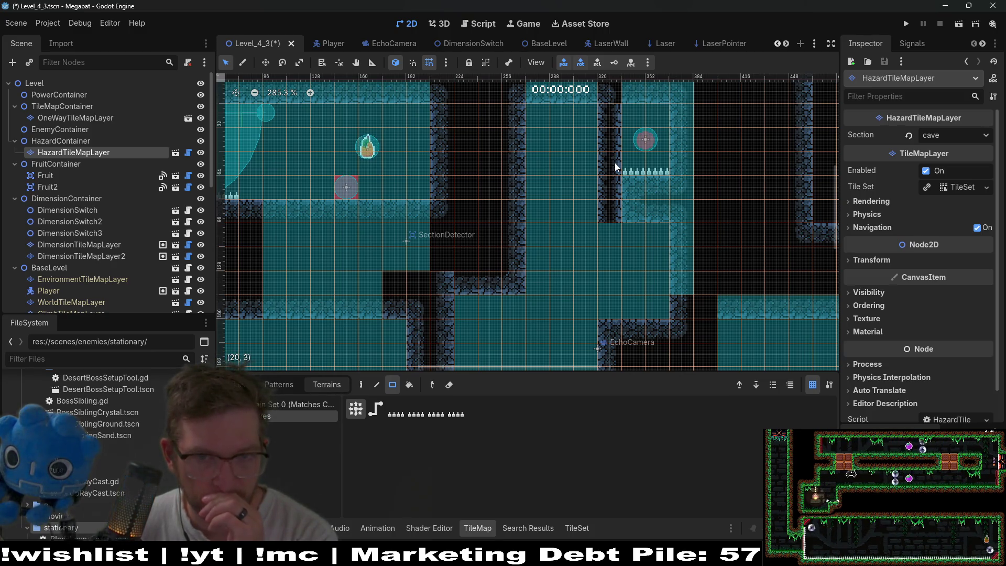
pyautogui.scroll(-5, 86, 188)
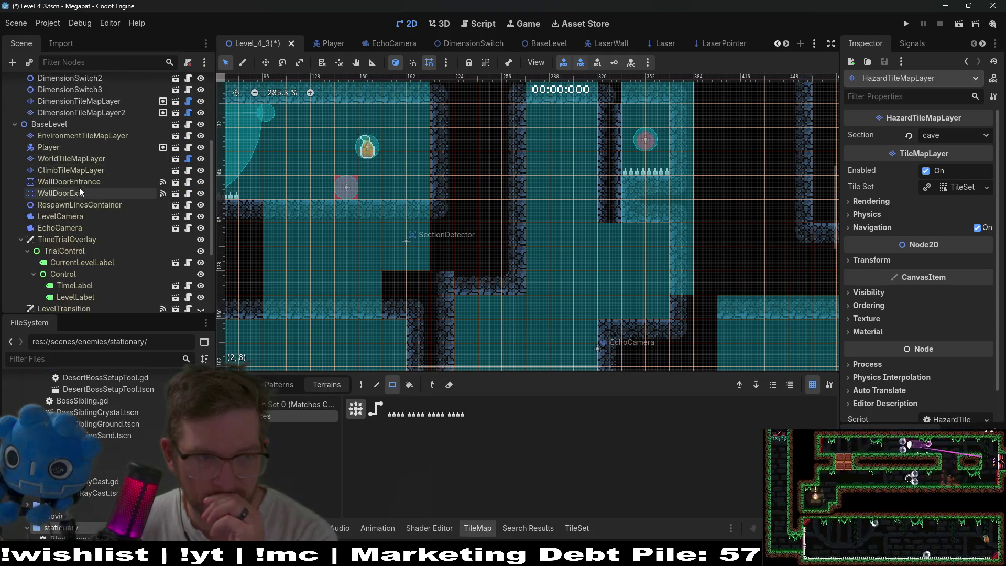
pyautogui.click(68, 160)
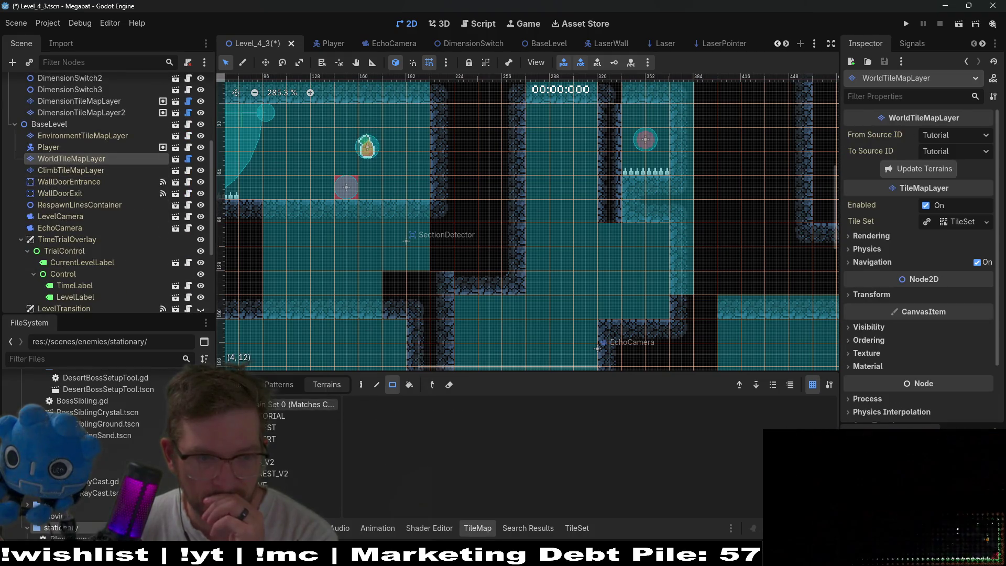
pyautogui.click(269, 483)
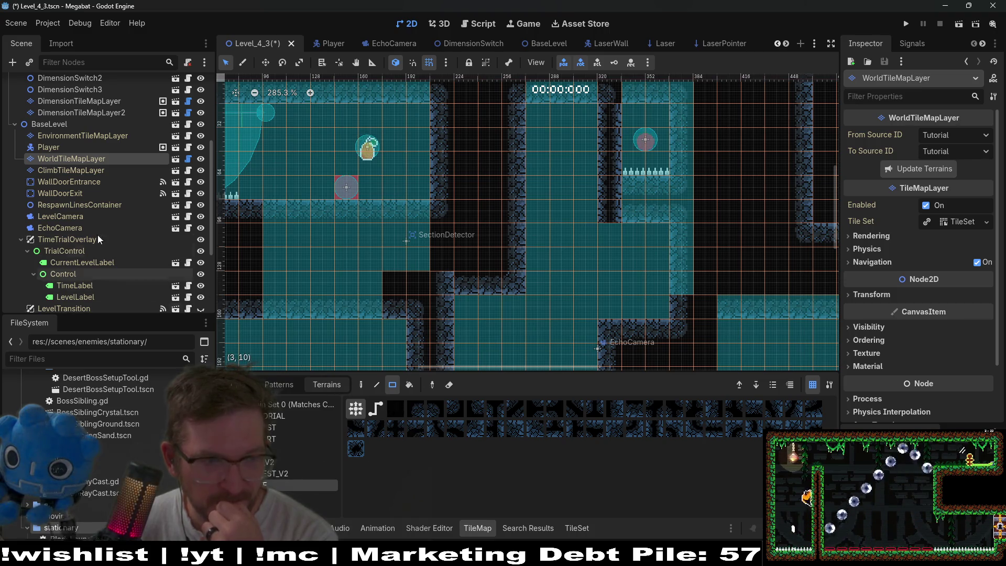
pyautogui.scroll(-5, 105, 225)
pyautogui.scroll(8, 94, 273)
pyautogui.click(103, 192)
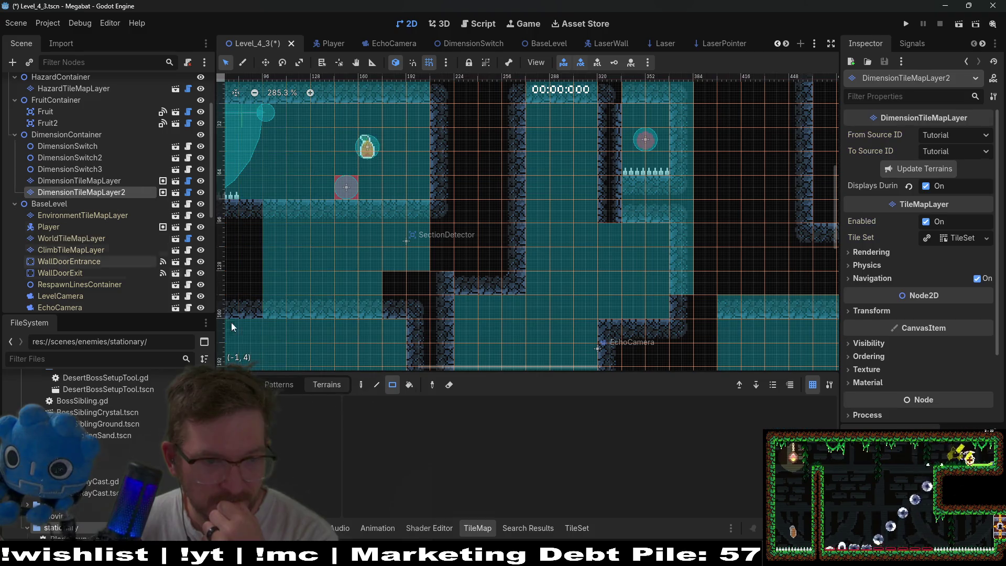
# Step: Switch to false_cave tiles, paint cave cells, and erase the dark cell beside the spikes
pyautogui.click(244, 385)
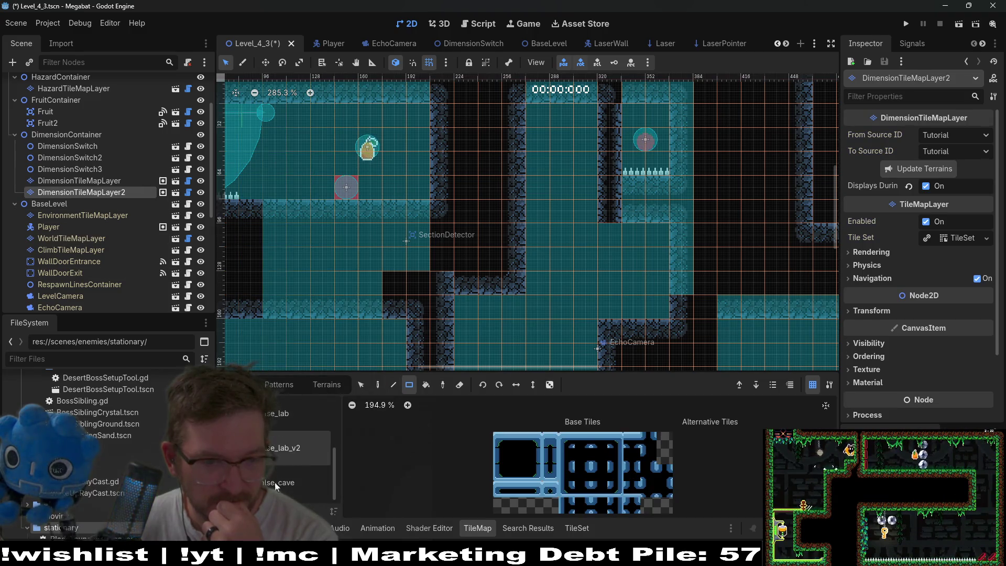
pyautogui.click(276, 482)
pyautogui.click(507, 454)
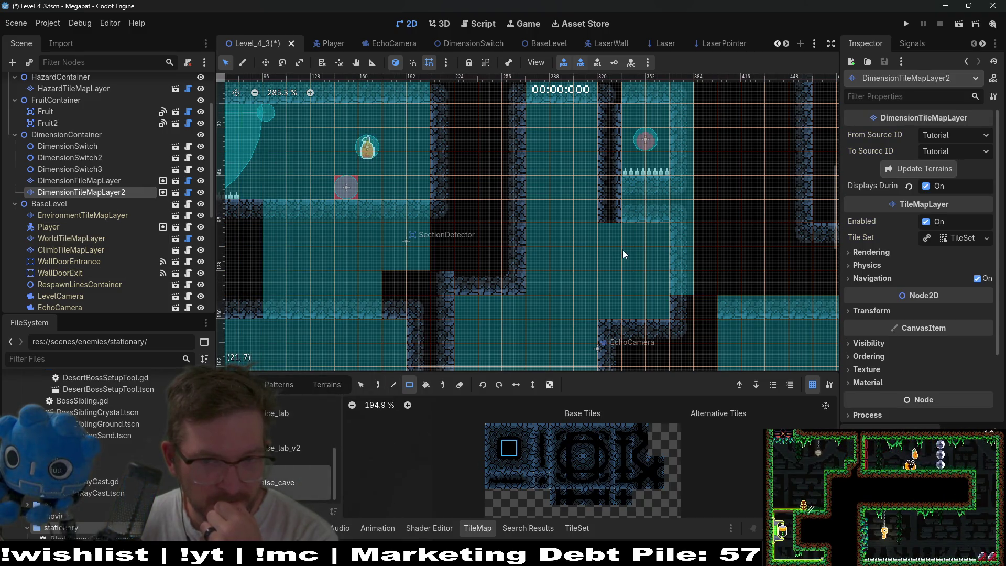
pyautogui.click(614, 196)
pyautogui.rightClick(620, 160)
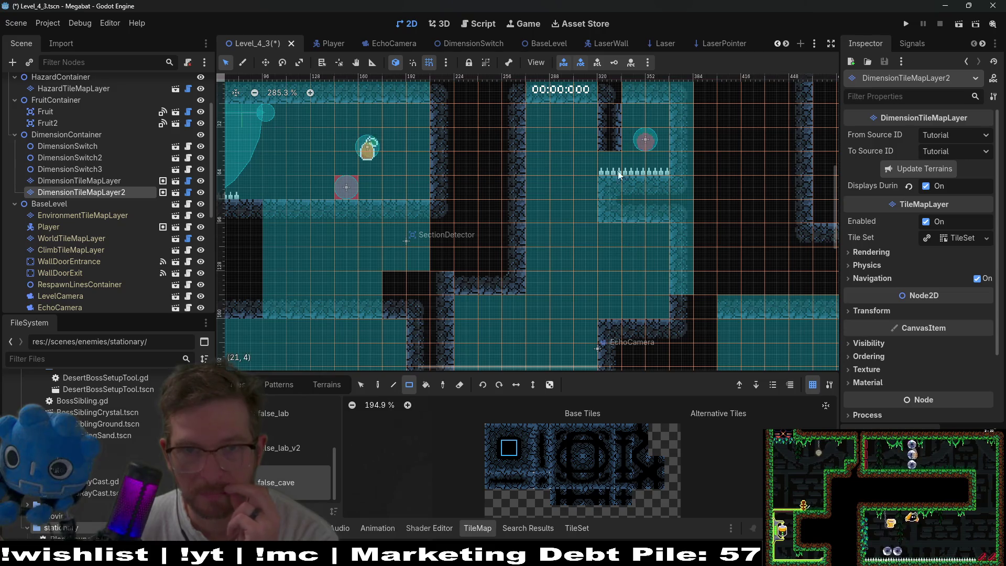
pyautogui.scroll(3, 595, 228)
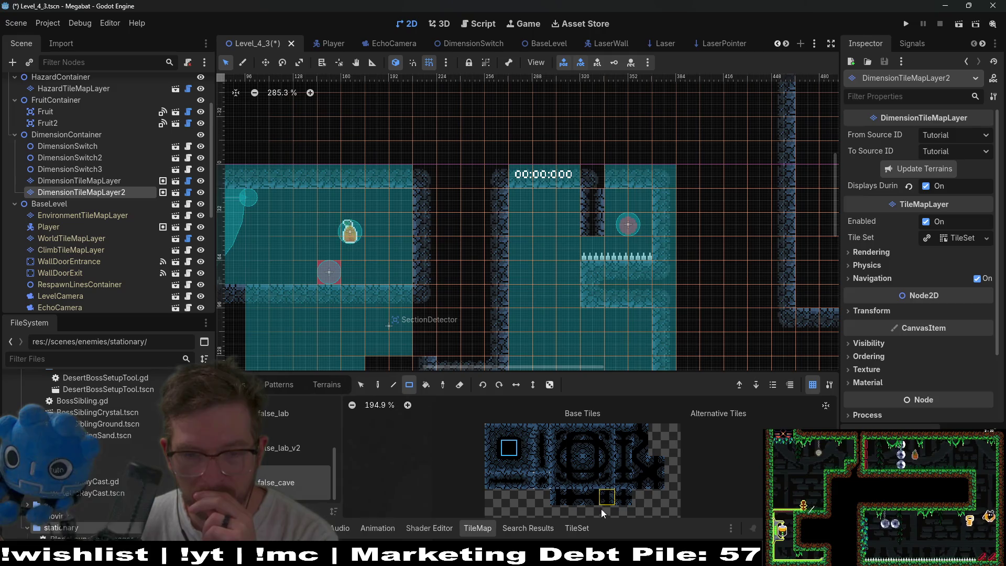
# Step: Paint cave tiles below the spike ledge
pyautogui.click(629, 449)
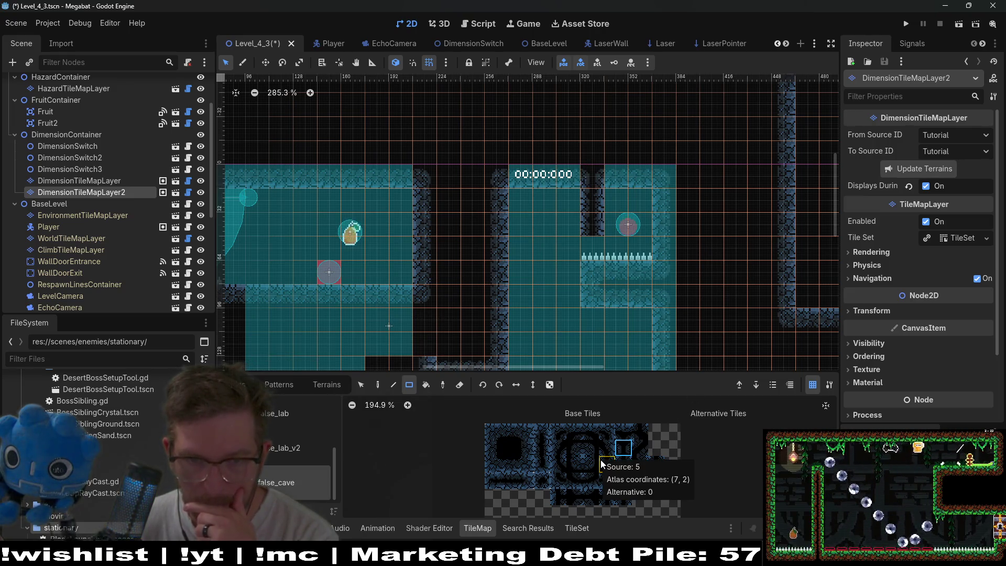
pyautogui.click(537, 448)
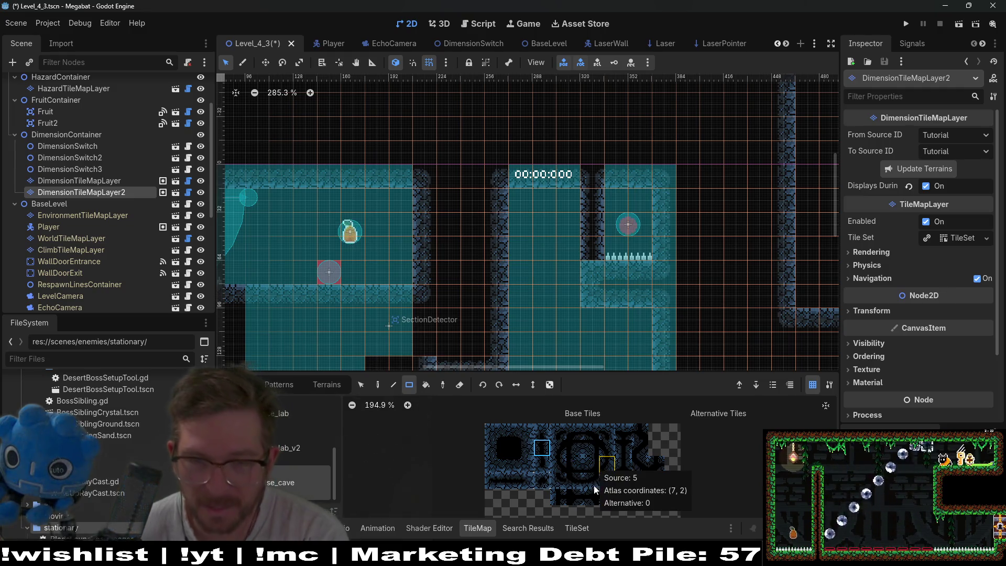
pyautogui.click(559, 480)
pyautogui.click(582, 276)
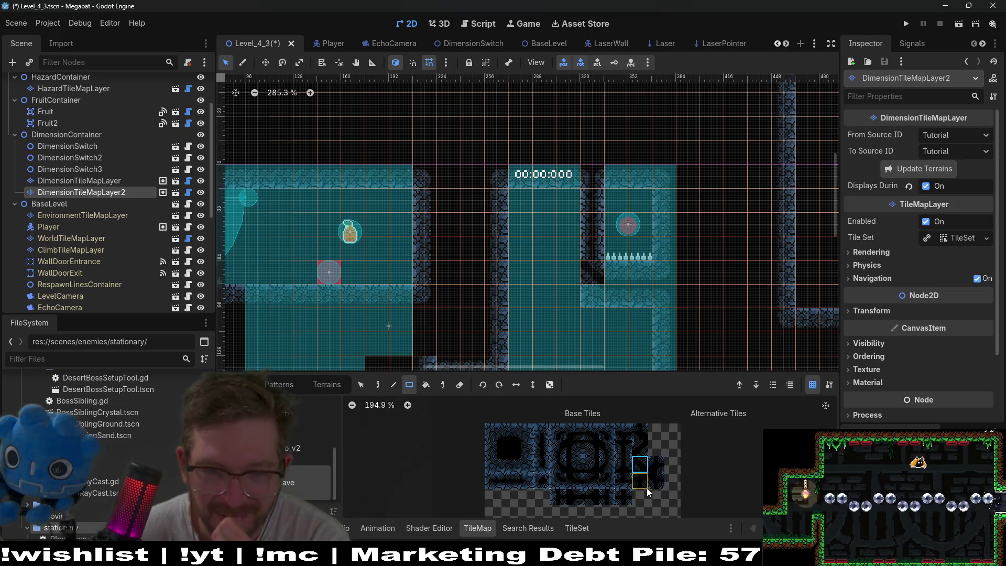
# Step: Fill the dark gaps below the spikes with rounded and dark corner wall tiles, including cell (20, 4)
pyautogui.click(574, 481)
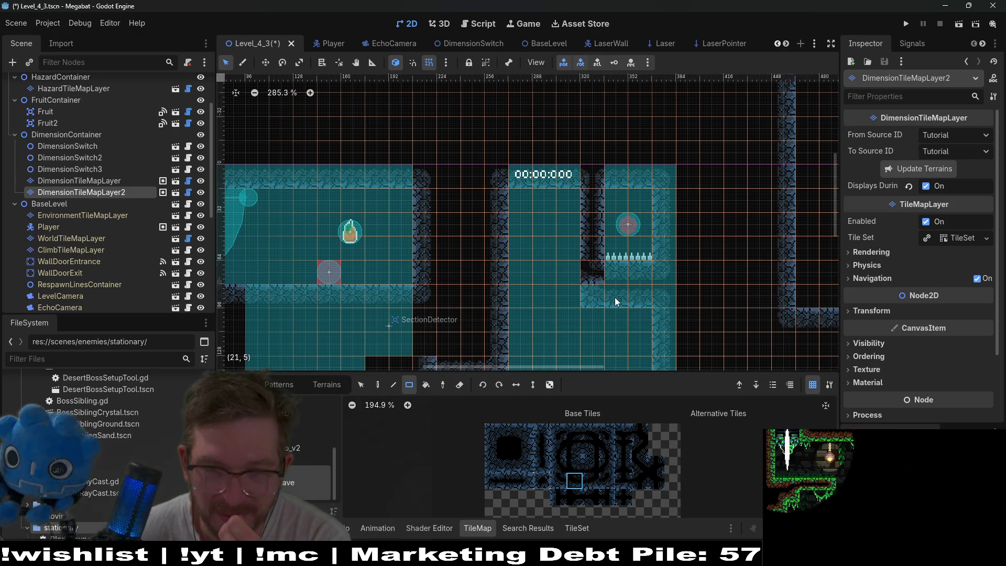
pyautogui.click(558, 480)
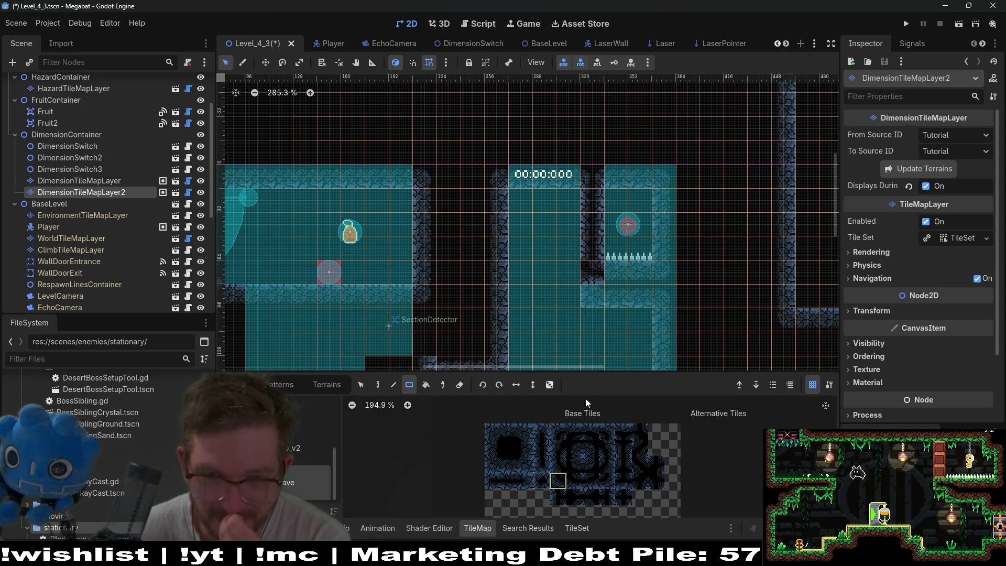
pyautogui.click(589, 281)
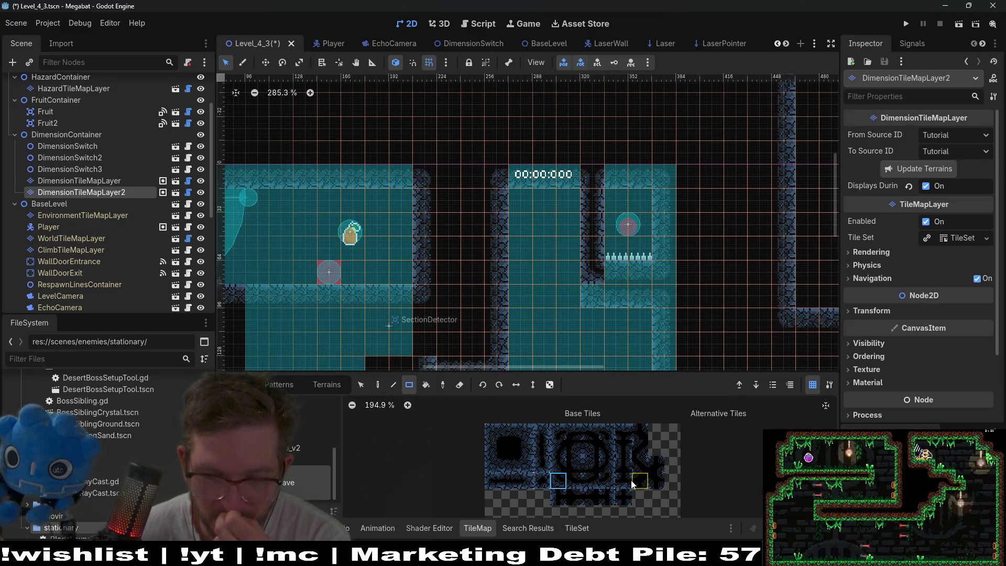
pyautogui.click(560, 498)
pyautogui.click(595, 270)
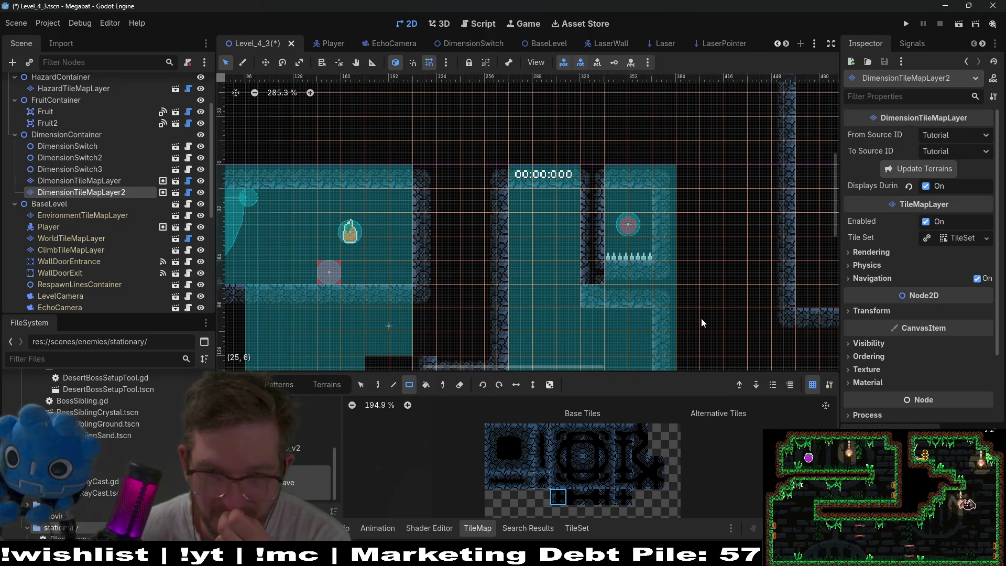
pyautogui.click(558, 481)
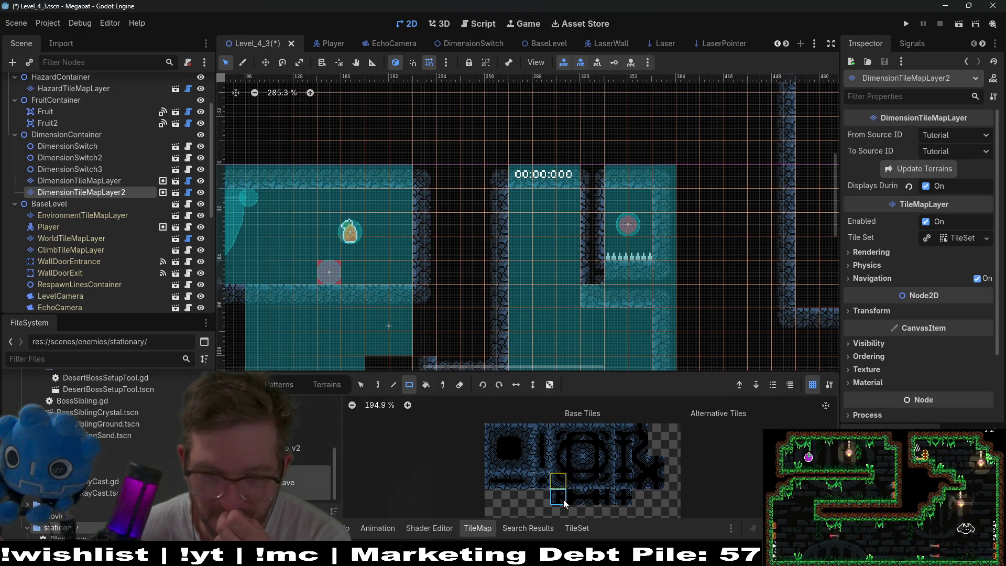
pyautogui.click(593, 303)
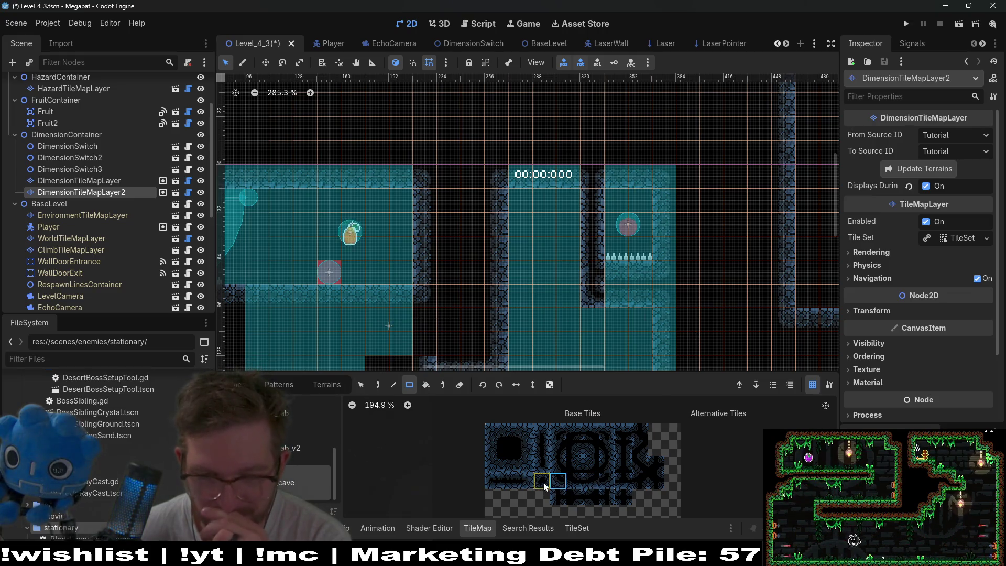
# Step: Compare several other cave atlas tiles, ending on the corner wall tile
pyautogui.click(491, 471)
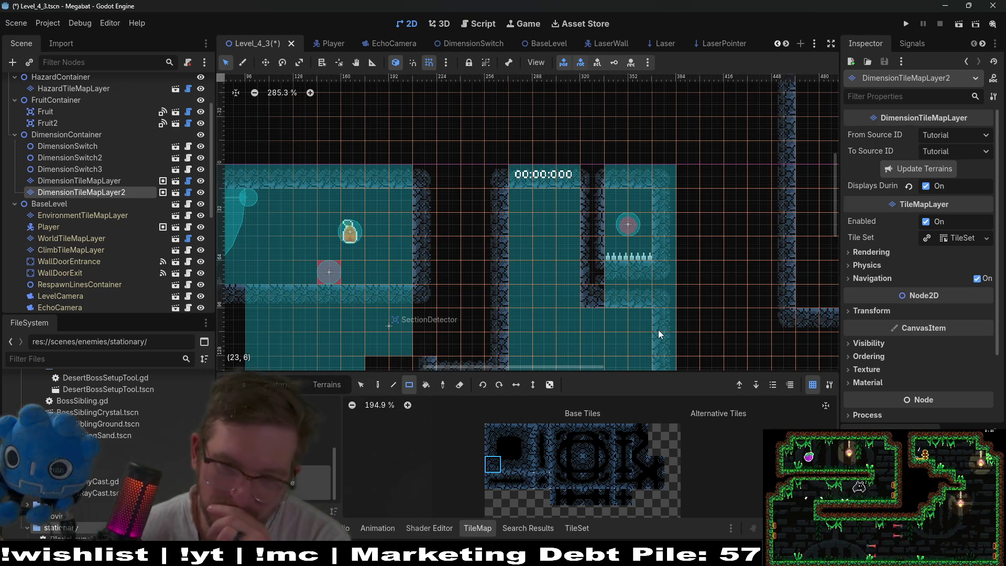
pyautogui.click(564, 473)
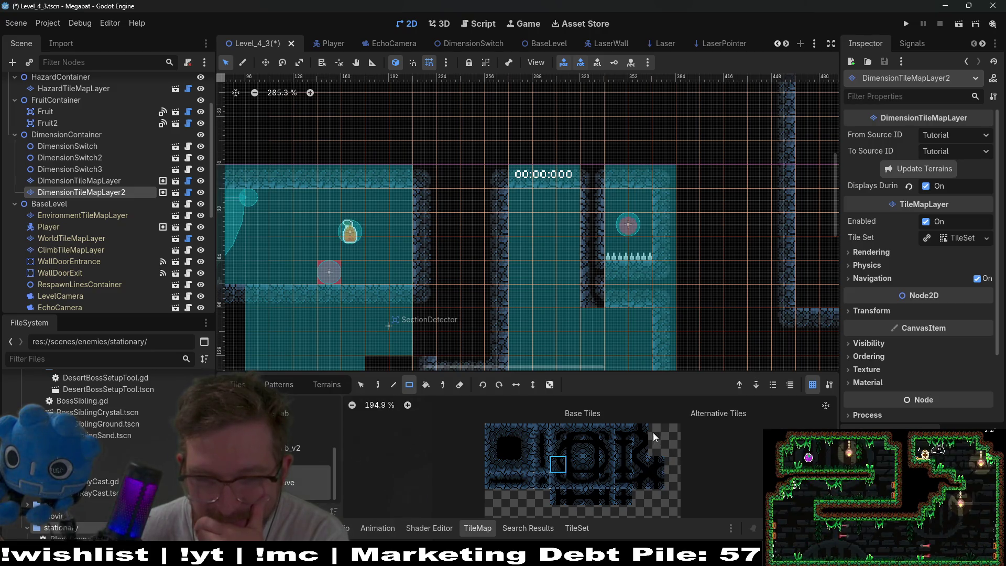
pyautogui.click(492, 463)
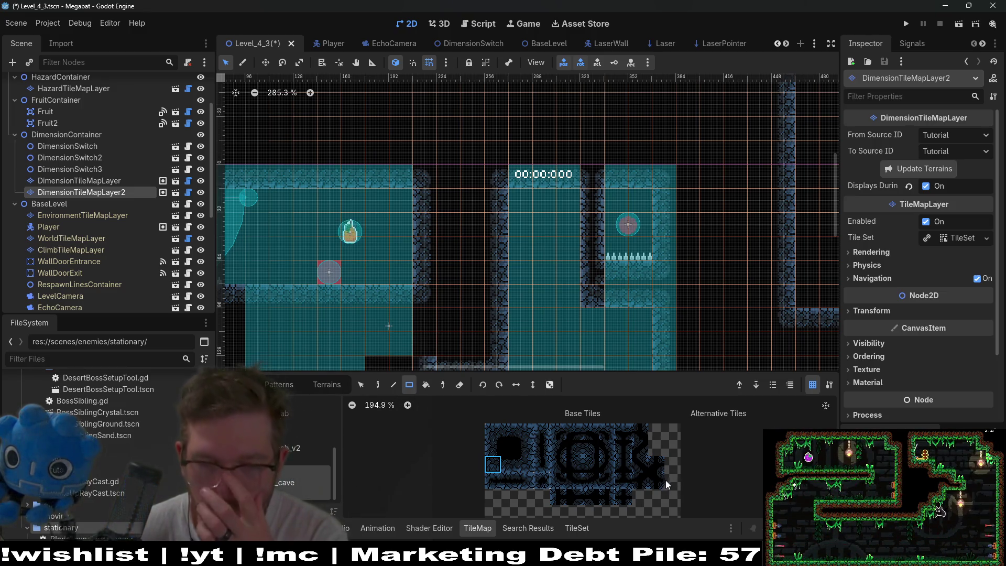
pyautogui.click(558, 447)
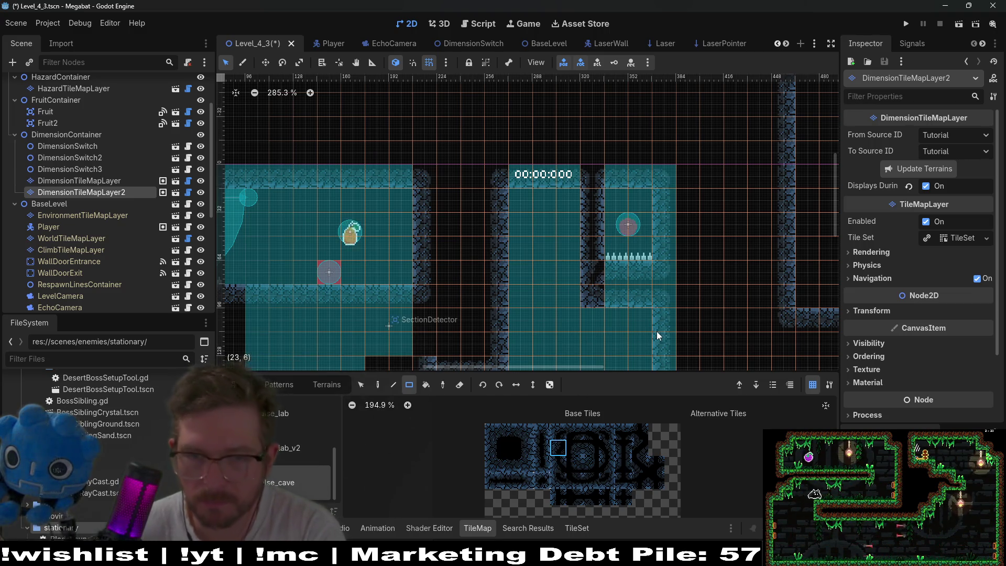
pyautogui.click(574, 449)
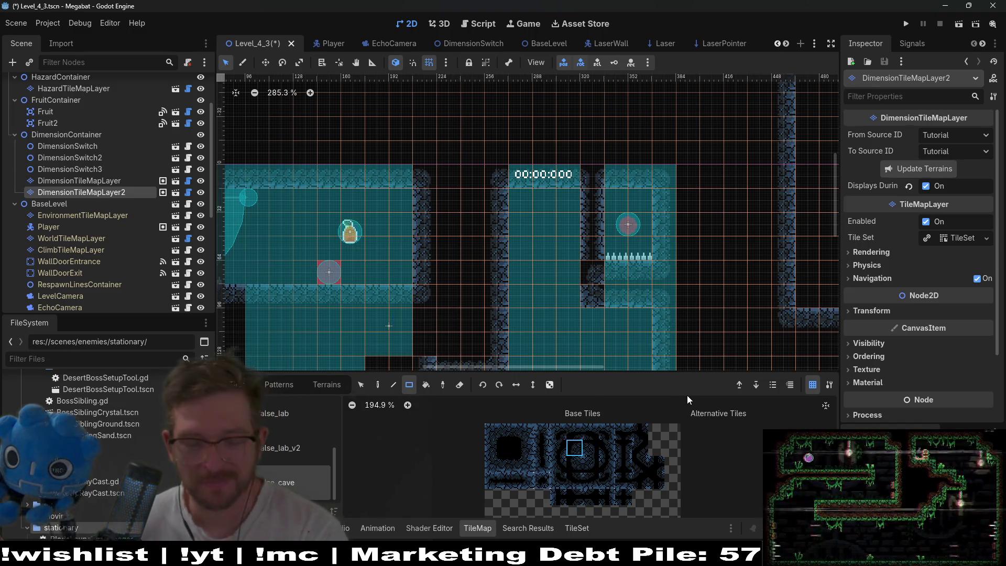
pyautogui.click(558, 481)
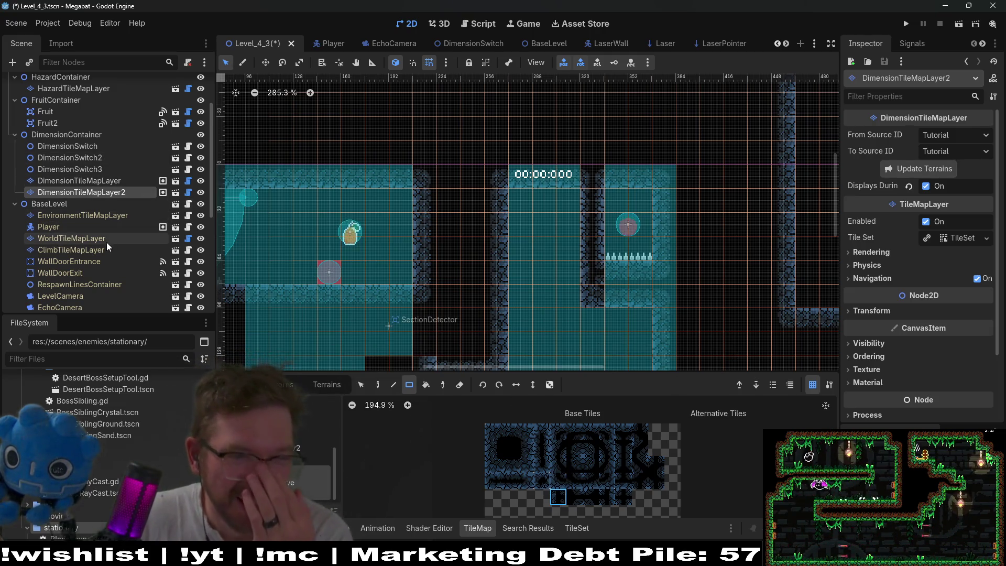
# Step: Paint a 3x2 block of wall terrain below the spikes on WorldTileMapLayer, then select DimensionTileMapLayer2
pyautogui.click(78, 238)
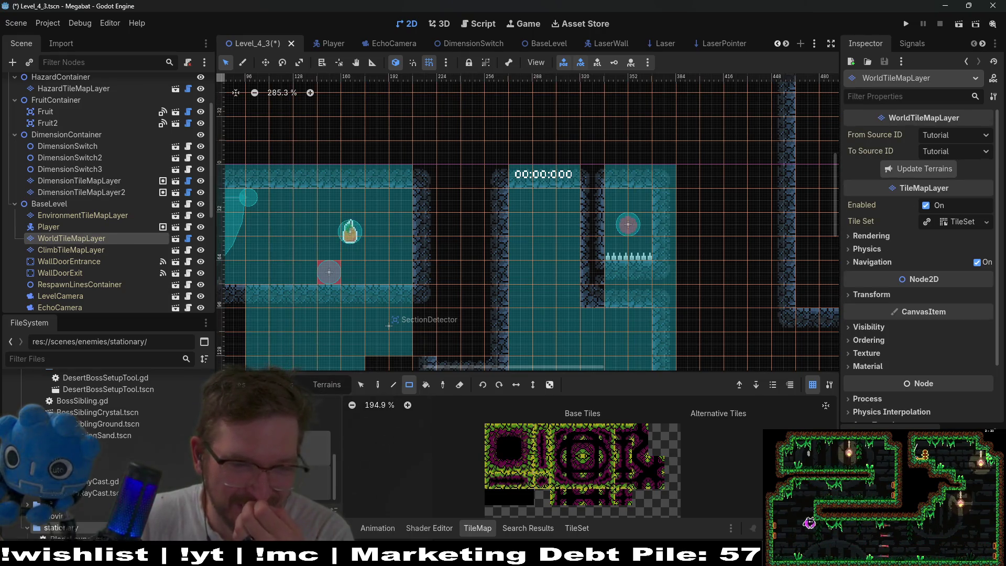
pyautogui.click(511, 452)
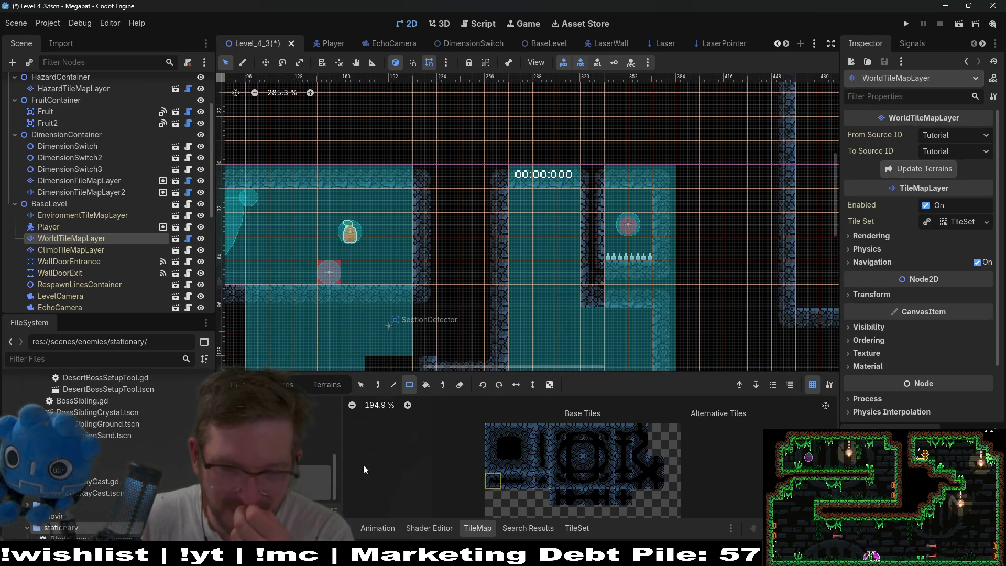
pyautogui.click(326, 384)
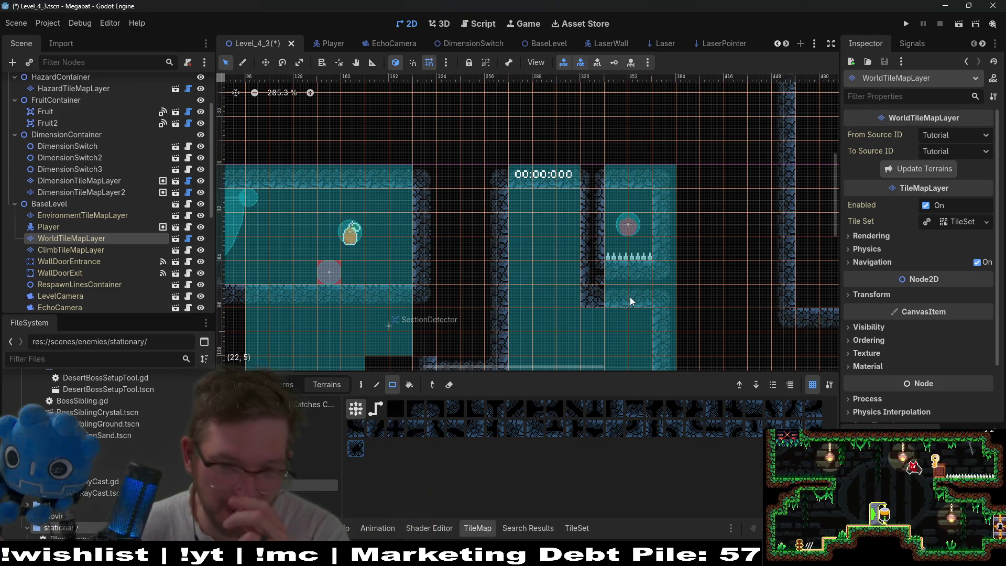
pyautogui.moveTo(631, 303)
pyautogui.mouseDown()
pyautogui.moveTo(609, 285)
pyautogui.moveTo(632, 290)
pyautogui.mouseUp()
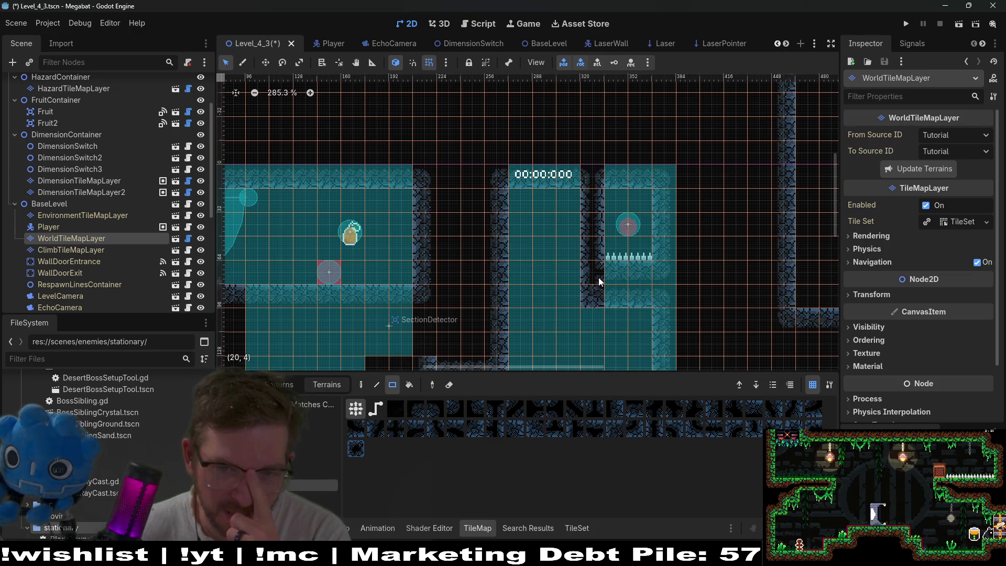
pyautogui.moveTo(639, 323); pyautogui.dragTo(593, 213)
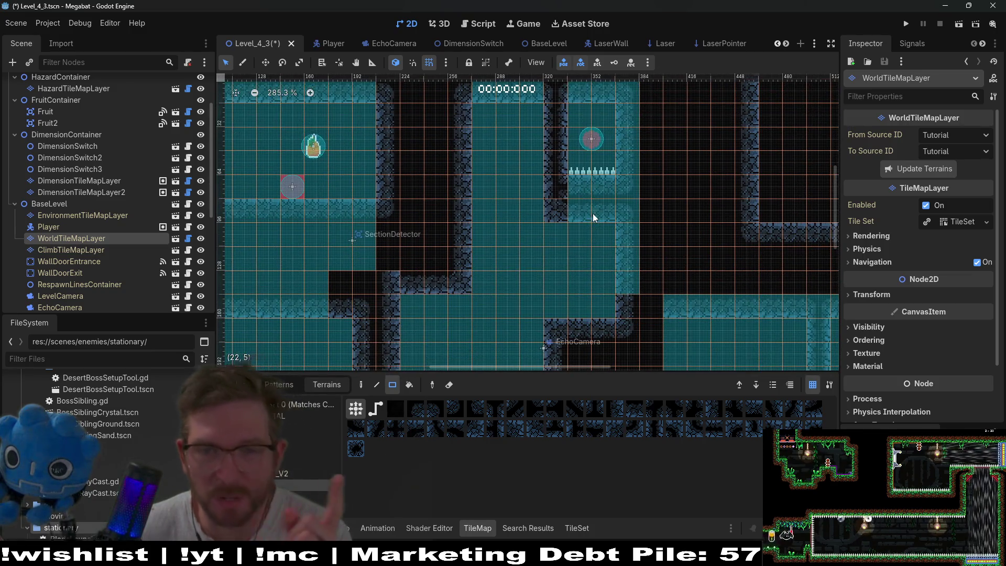
pyautogui.moveTo(553, 280); pyautogui.dragTo(569, 290)
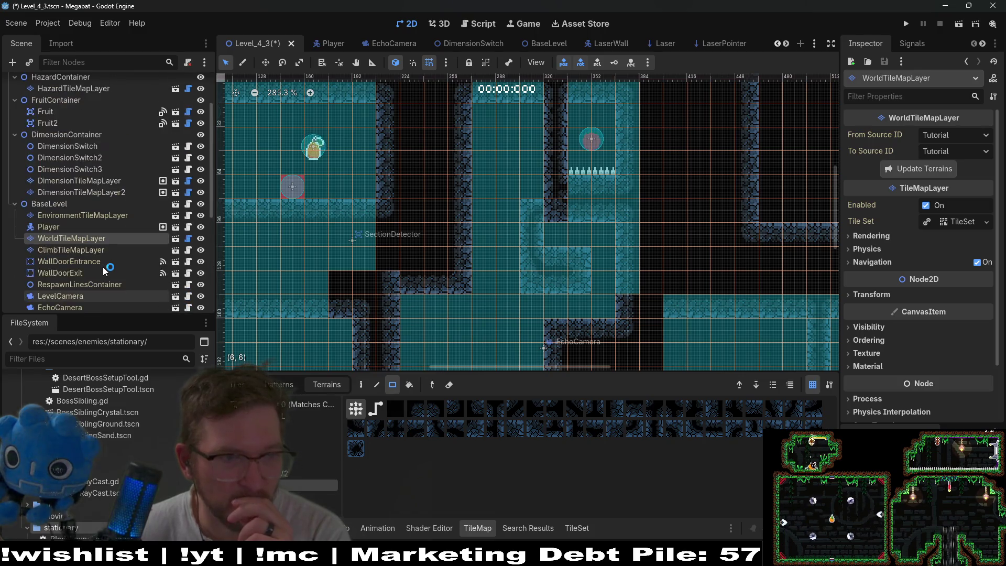
pyautogui.click(94, 256)
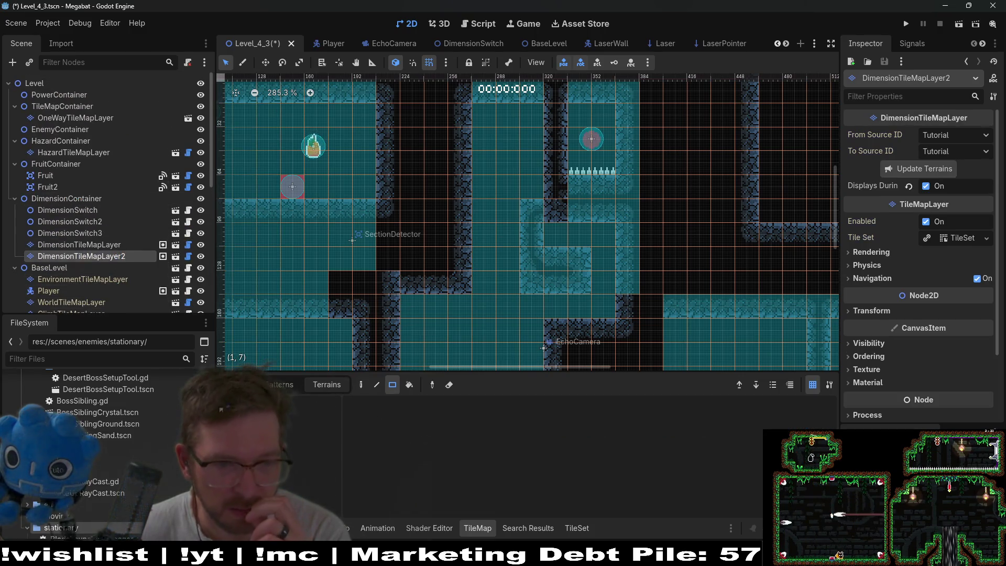
# Step: On DimensionTileMapLayer2, pick the cave tile at atlas coordinates (4, 2)
pyautogui.click(134, 245)
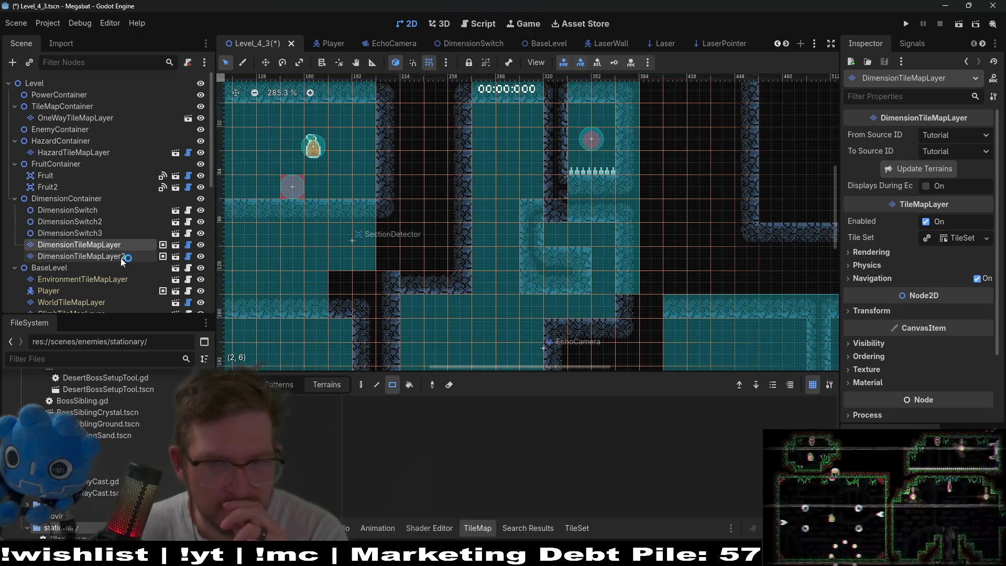
pyautogui.click(121, 257)
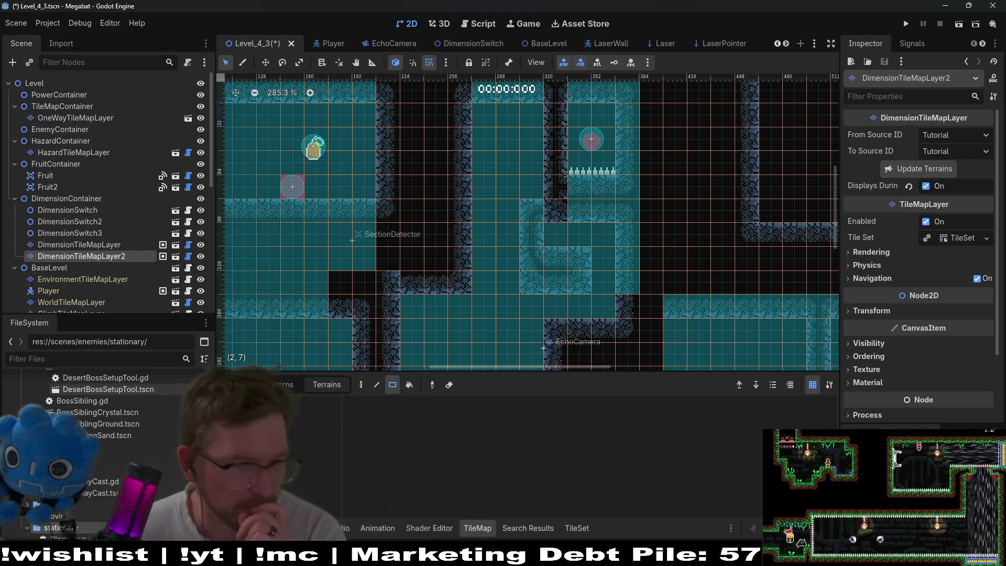
pyautogui.click(237, 384)
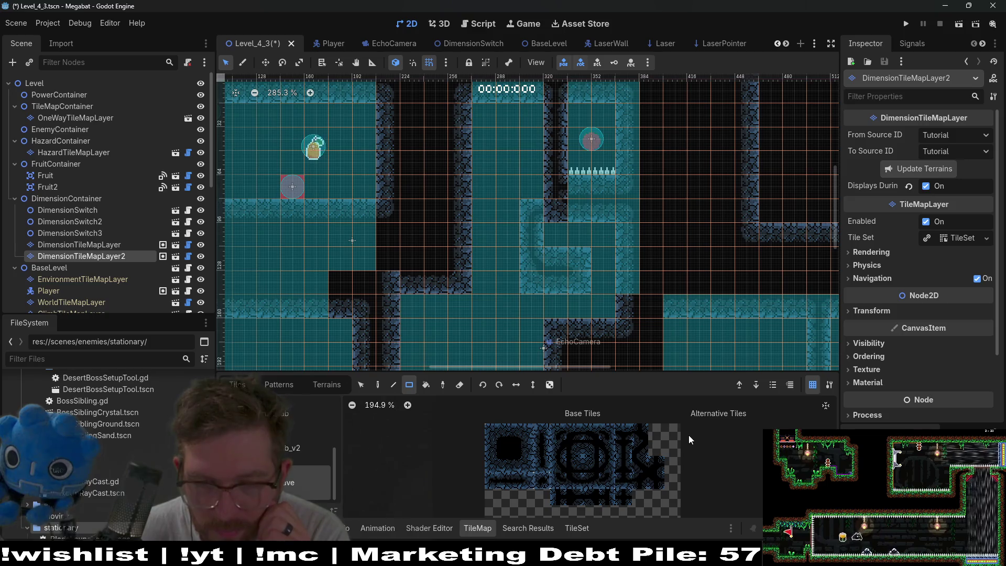
pyautogui.click(561, 469)
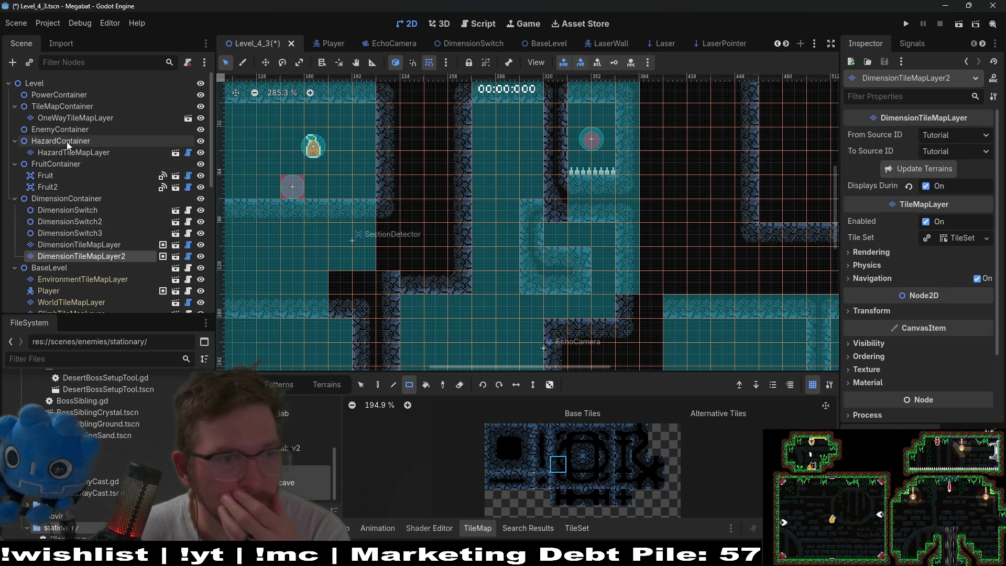
# Step: On WorldTileMapLayer, paint 2x2 and 3x2 blocks of wall terrain under the spikes
pyautogui.scroll(-1, 69, 226)
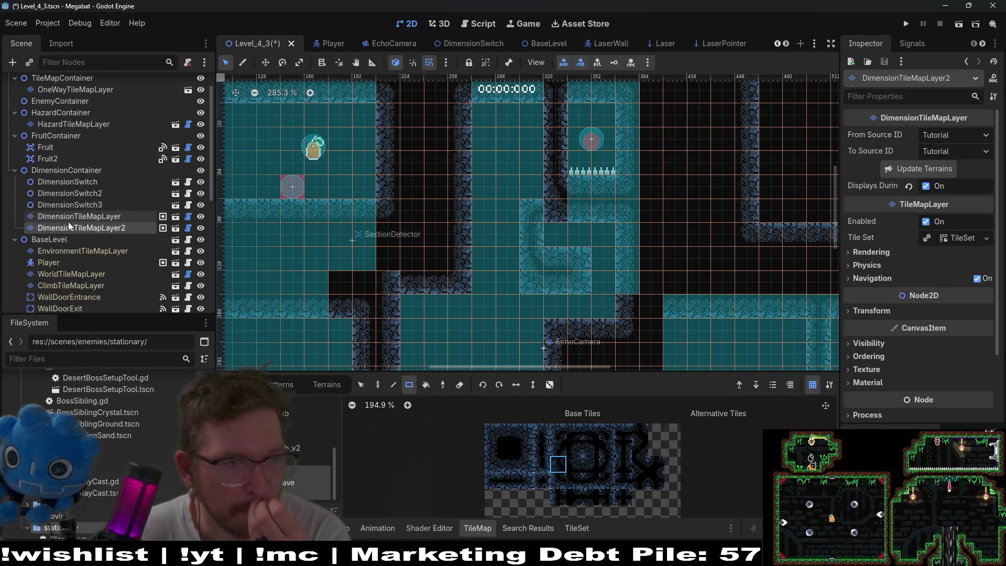
pyautogui.scroll(-2, 70, 227)
pyautogui.click(70, 216)
pyautogui.click(327, 367)
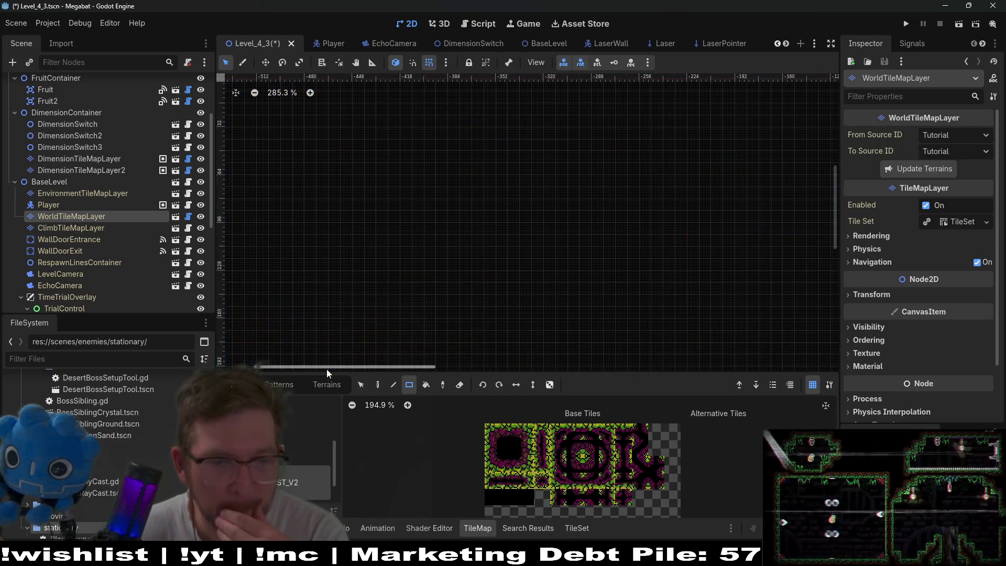
pyautogui.click(326, 384)
pyautogui.hscroll(5, 454, 256)
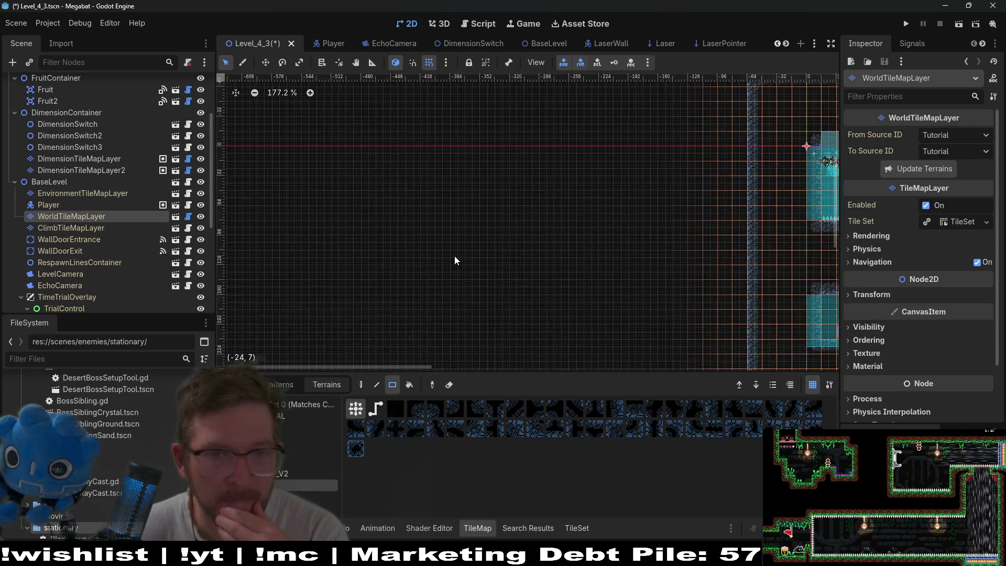
pyautogui.scroll(-3, 455, 256)
pyautogui.scroll(3, 676, 248)
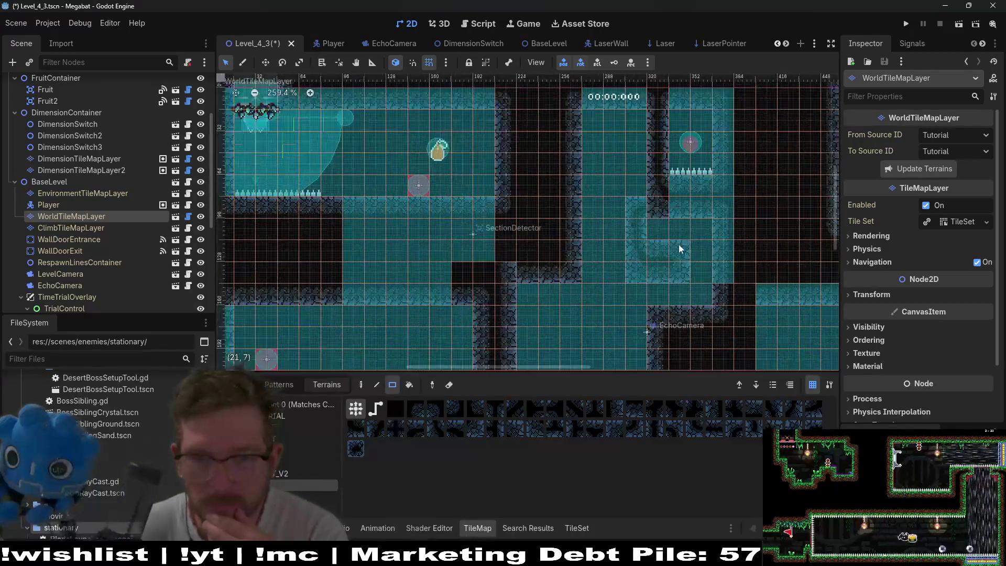
pyautogui.moveTo(641, 272); pyautogui.dragTo(631, 206)
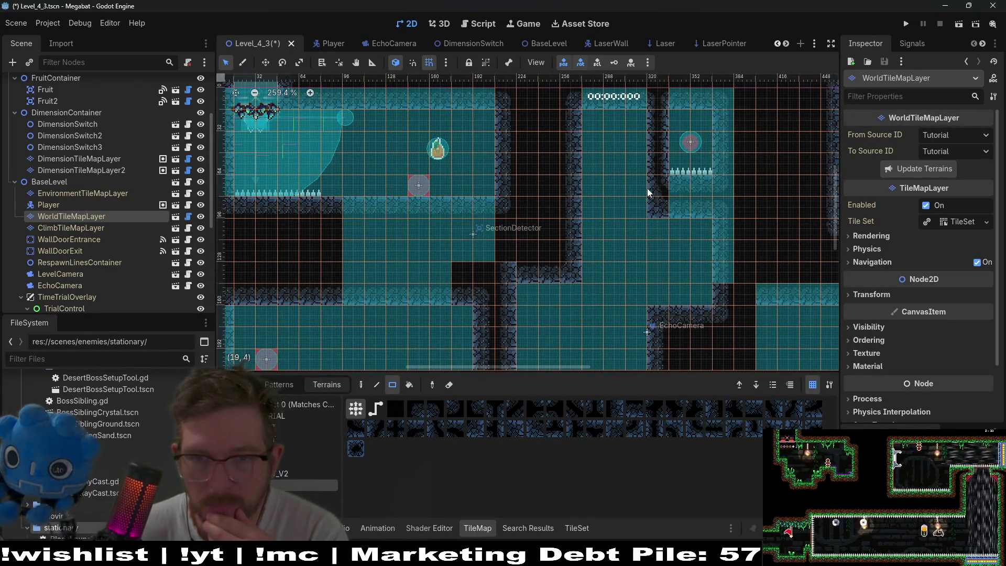
pyautogui.moveTo(708, 209); pyautogui.dragTo(707, 207)
pyautogui.scroll(3, 707, 189)
pyautogui.hscroll(3, 706, 189)
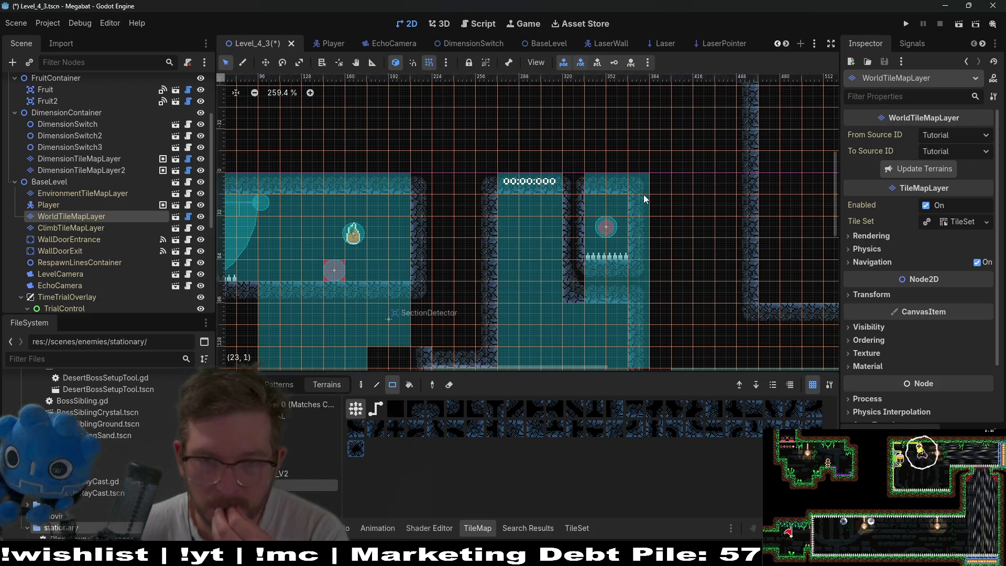
# Step: Launch the game and fly the bat along the bottom corridor and into the top-right room
pyautogui.click(958, 27)
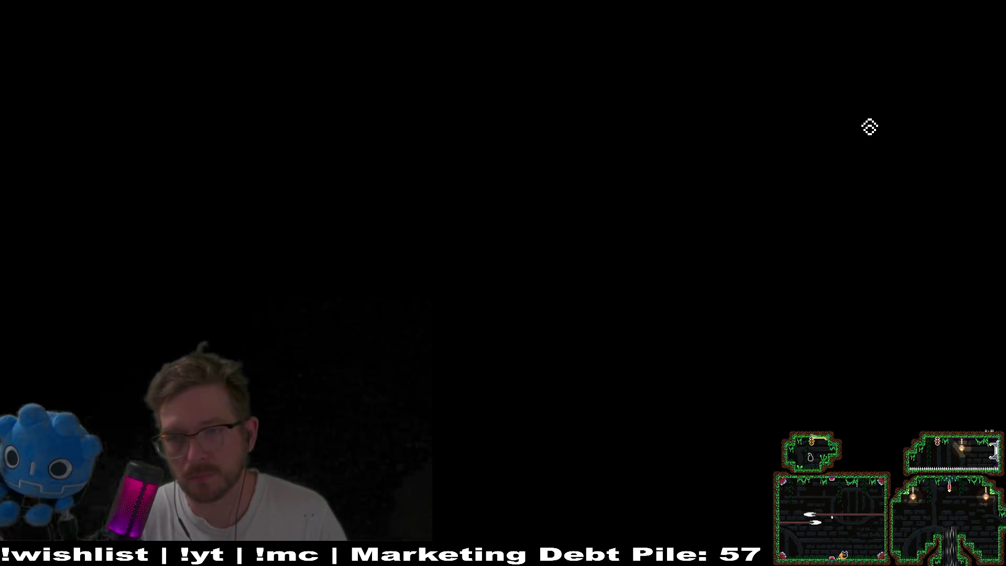
pyautogui.press('Right')
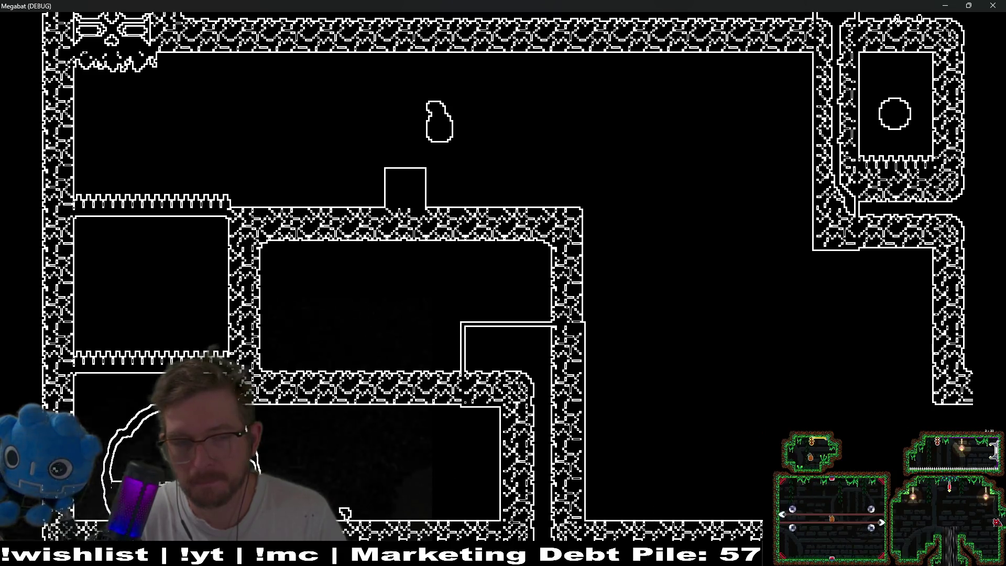
pyautogui.press('Right')
pyautogui.press('Up')
pyautogui.press('Left')
pyautogui.press('Down')
pyautogui.press('Left')
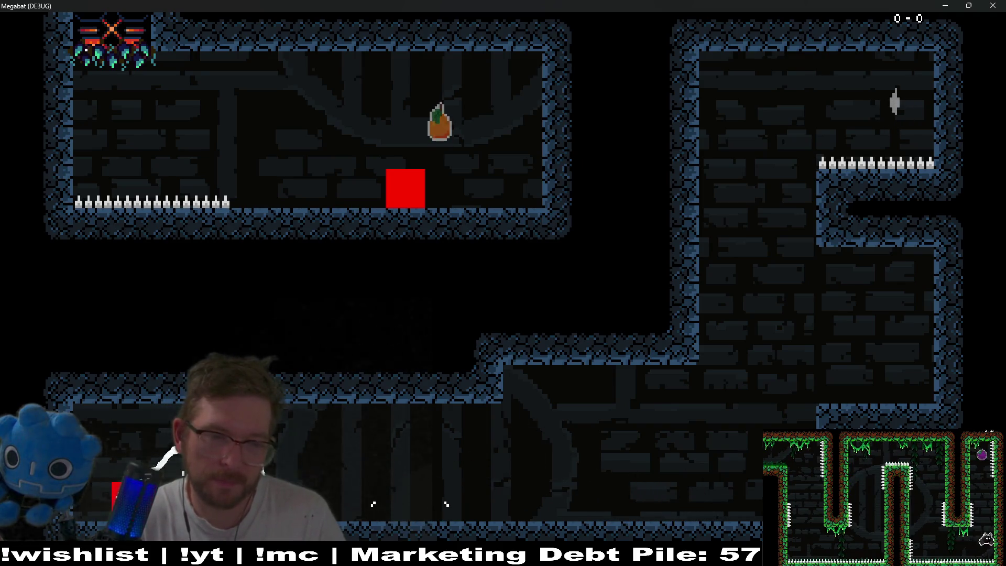
# Step: Send echolocation pulses near the box platform, fly into another room, then close the game
pyautogui.press('space')
pyautogui.press('Up')
pyautogui.press('Right')
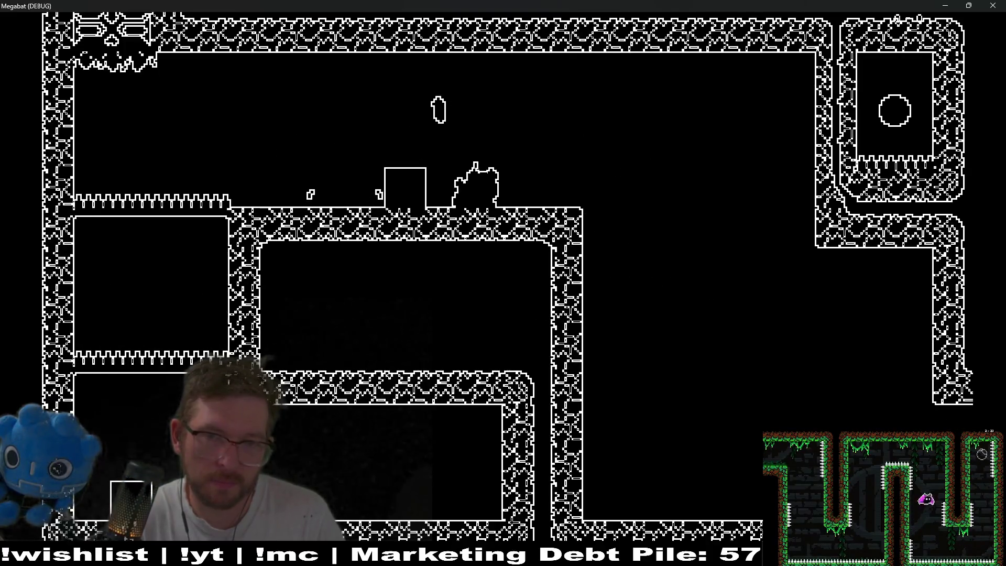
pyautogui.press('space')
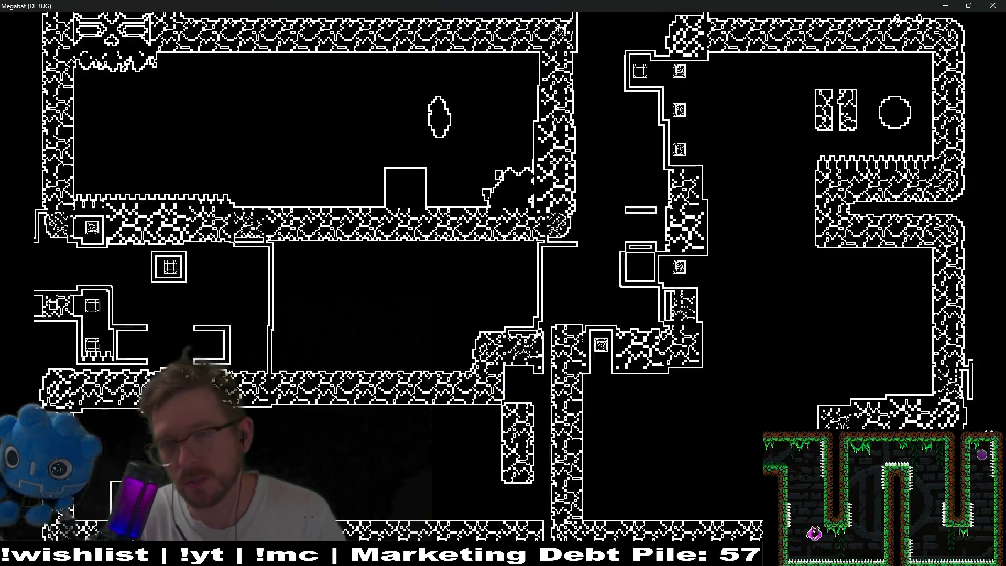
pyautogui.press('r')
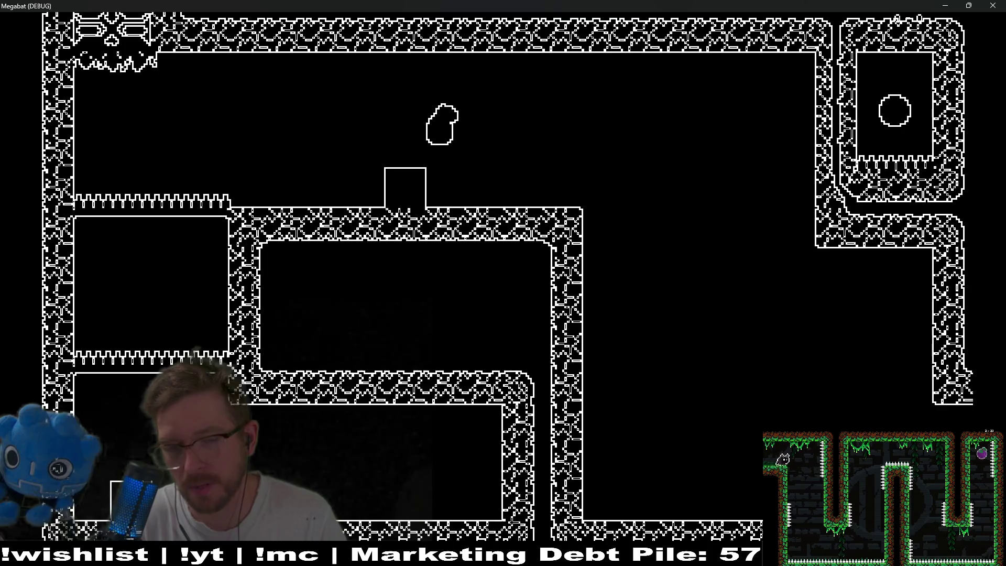
pyautogui.press('Right')
pyautogui.press('Right')
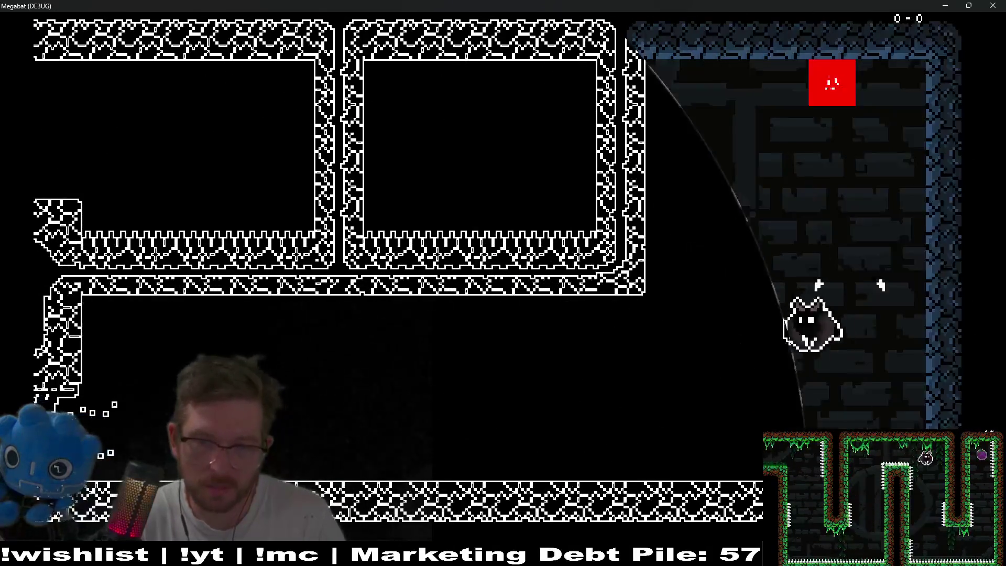
pyautogui.press('Up')
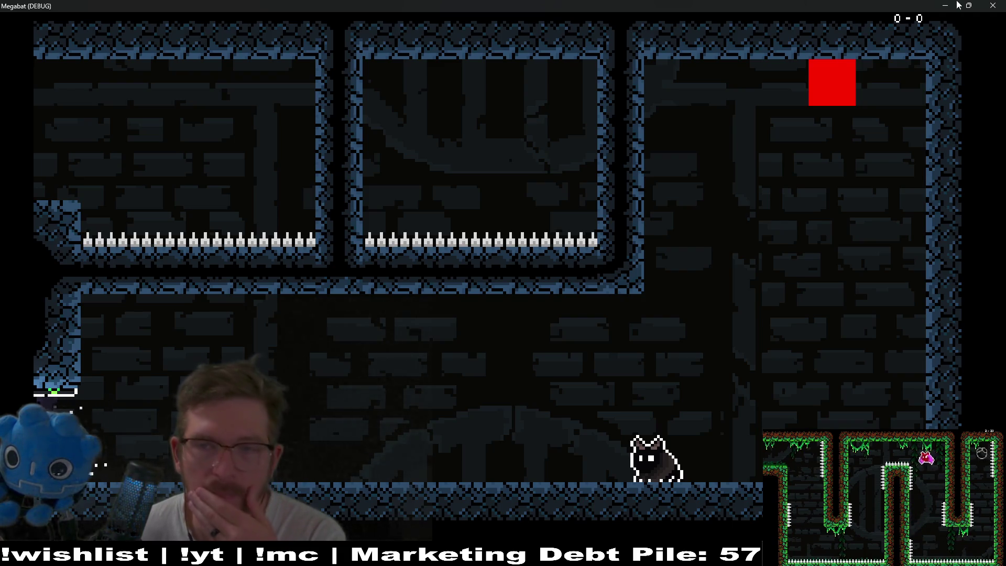
pyautogui.click(991, 5)
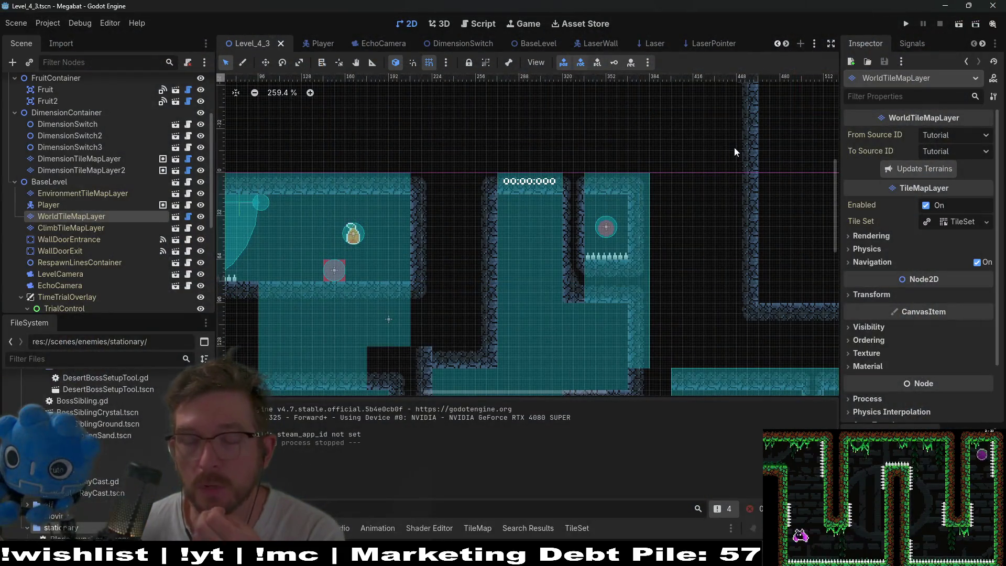
# Step: Scroll right to review the spike-lined cave rooms, then save Level_4_3
pyautogui.scroll(-5, 645, 150)
pyautogui.hscroll(5, 645, 150)
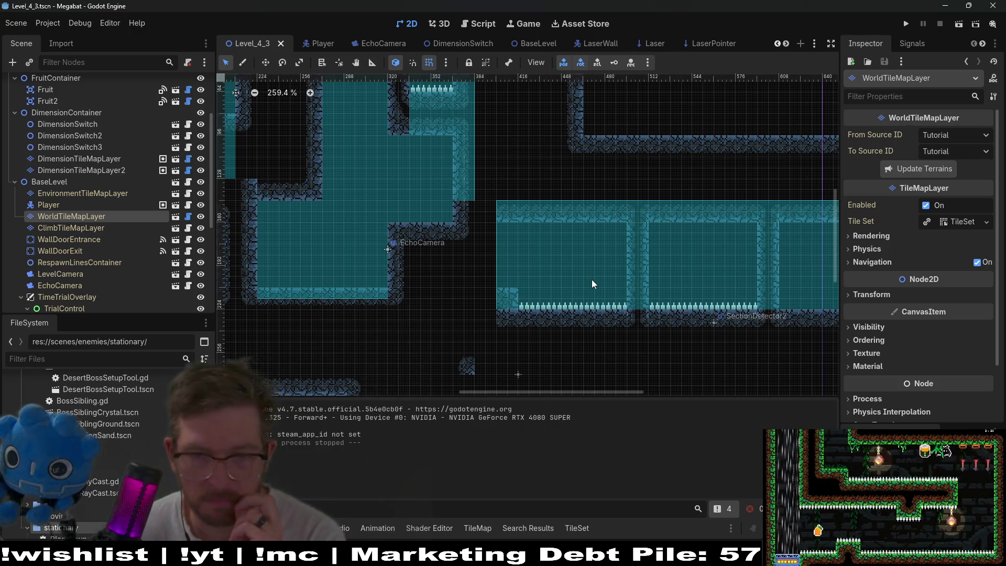
pyautogui.hscroll(5, 577, 278)
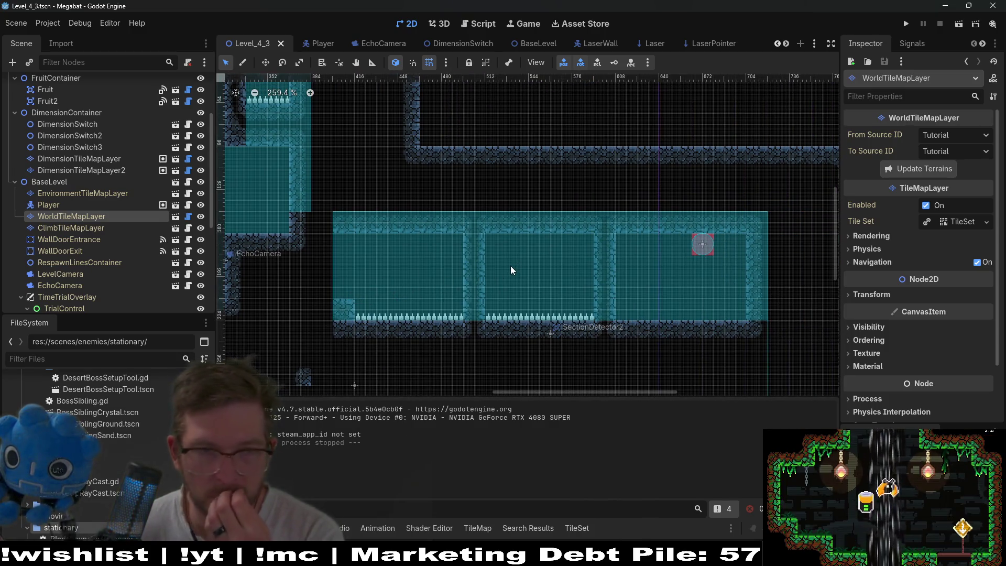
pyautogui.hotkey('ctrl', 's')
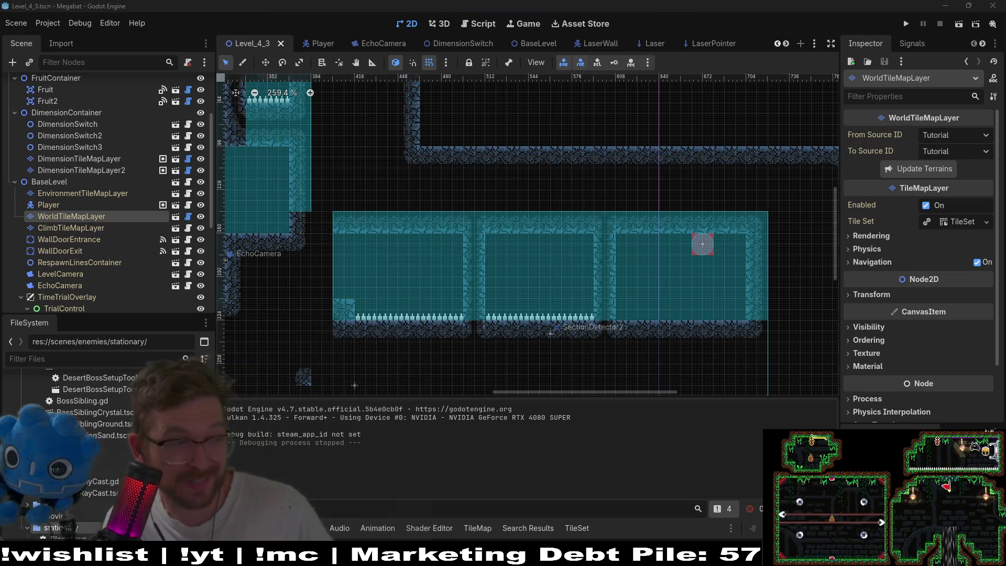